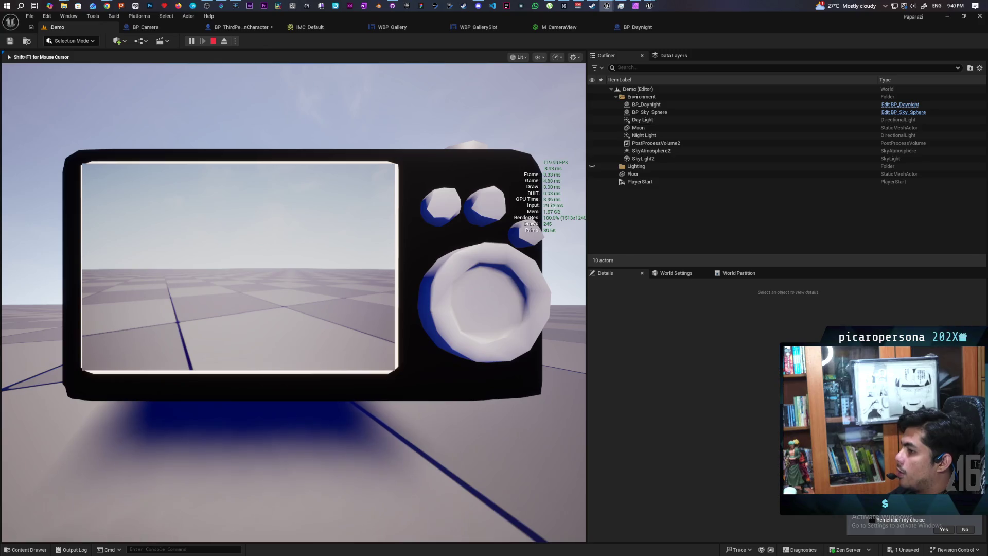
Toggle aiming with the handheld camera on and off several times with F
key(f)
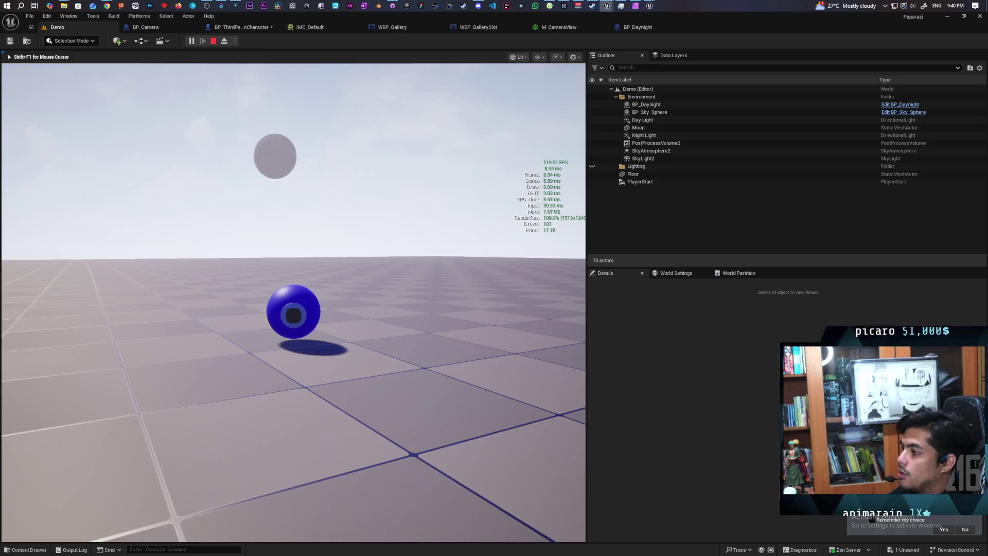
key(f)
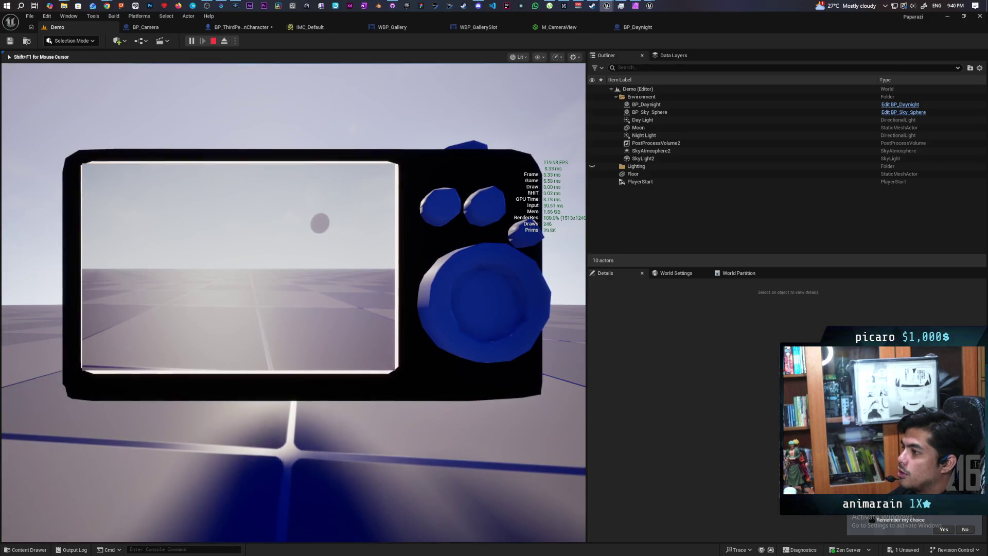
key(f)
key(f)
key(f)
key(f)
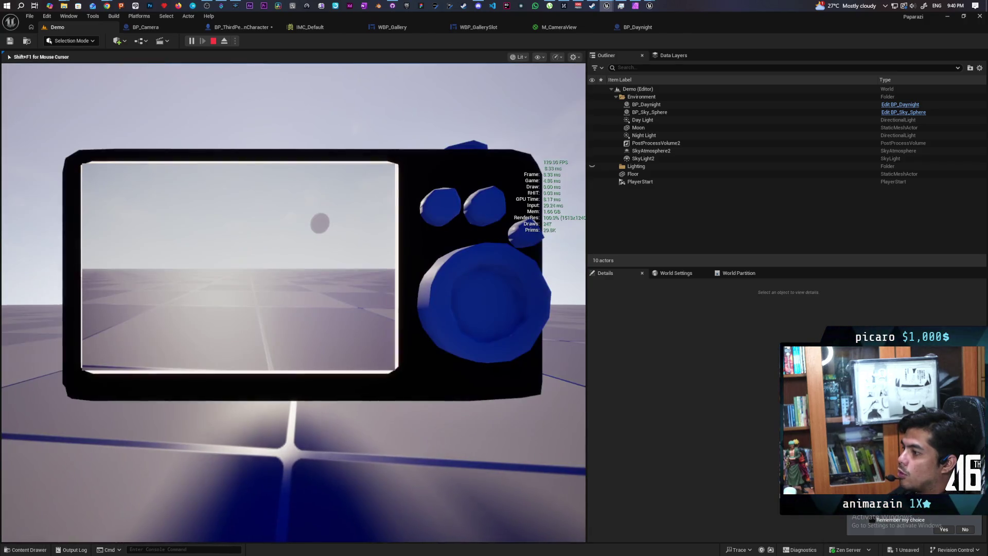
key(f)
key(f)
key(f)
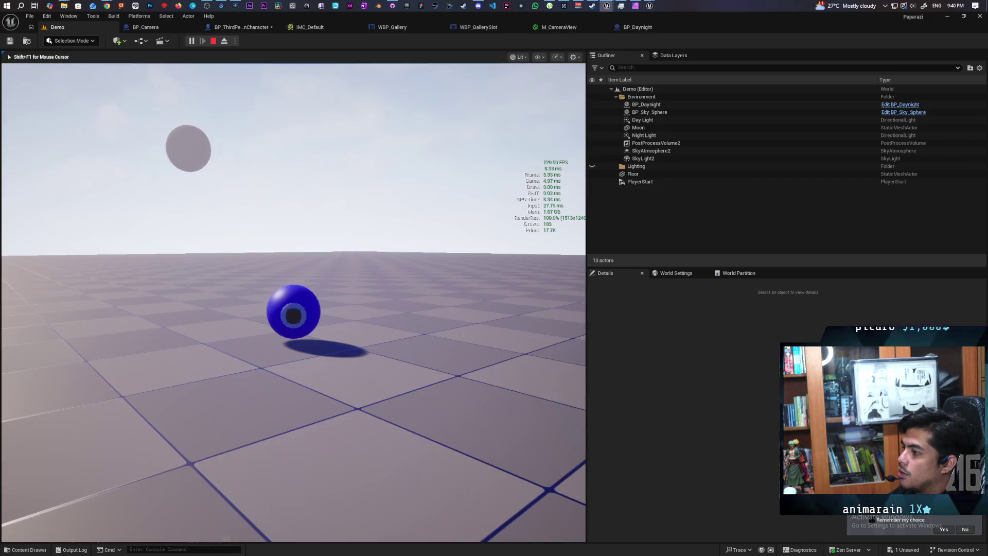
key(f)
key(f)
key(f)
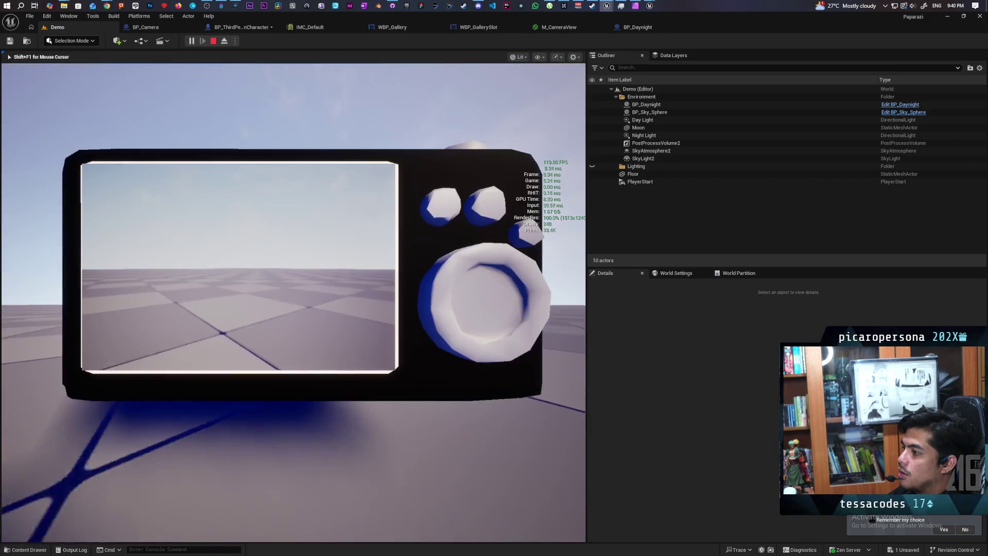
key(f)
key(f)
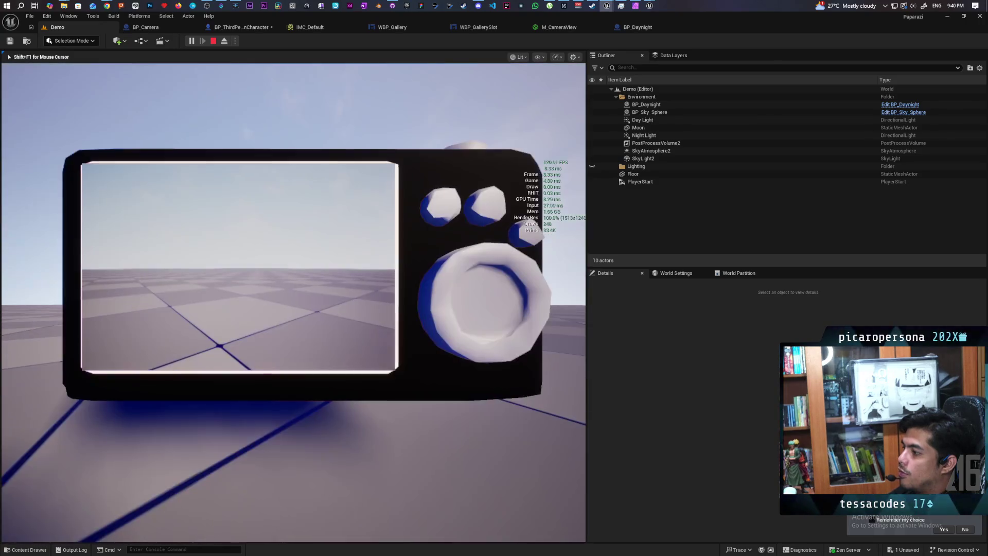
key(f)
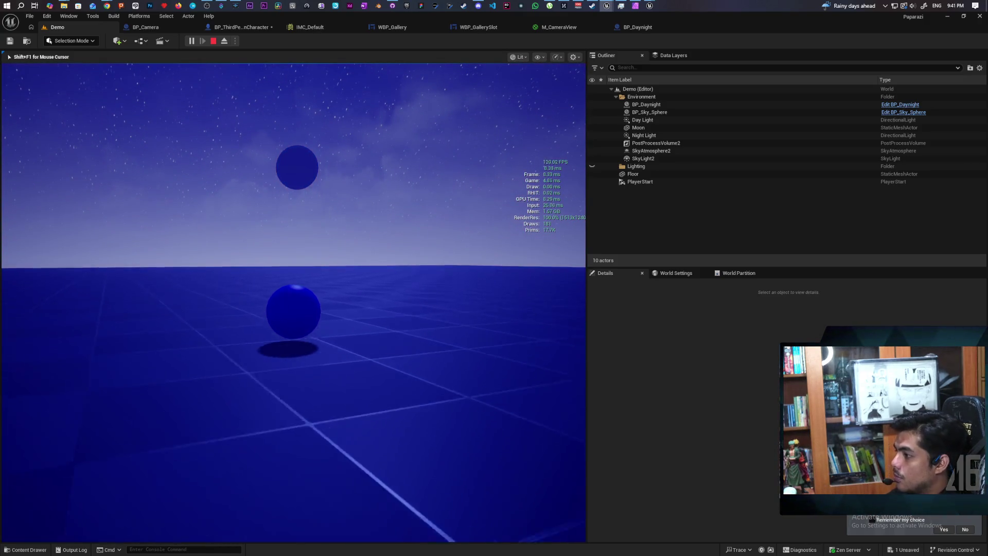
Restart the play session, lower the camera, snap a photo, and roll the ball around
key(Escape)
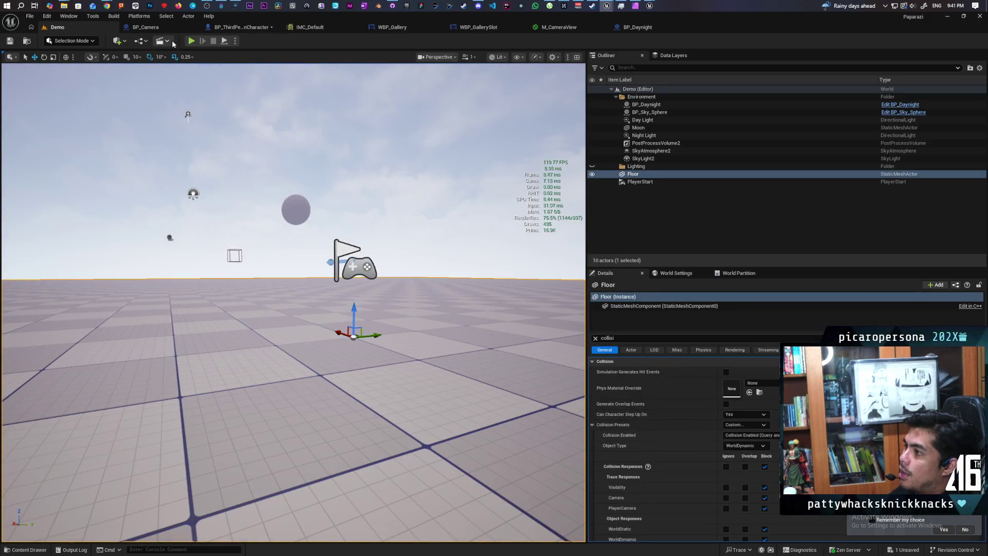
click(191, 42)
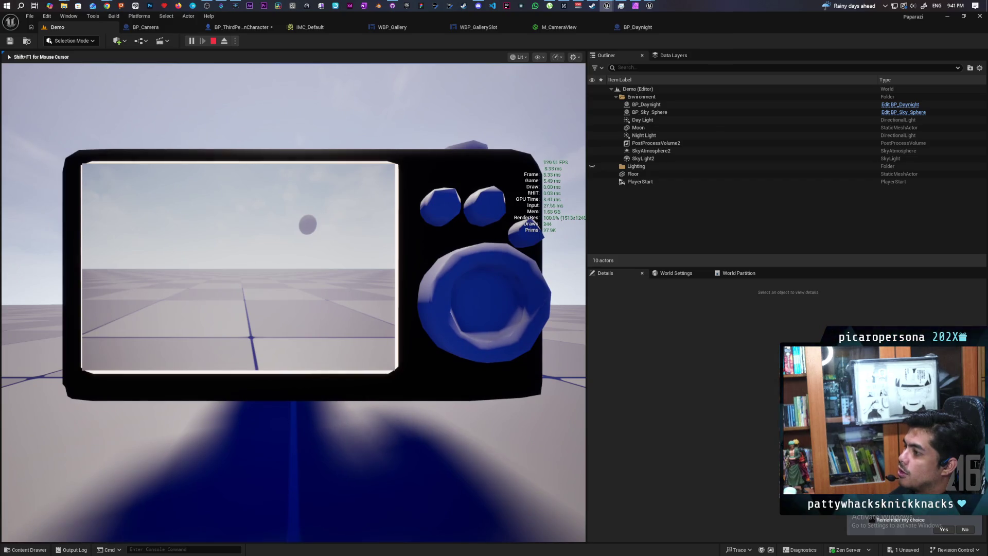
key(e)
click(288, 94)
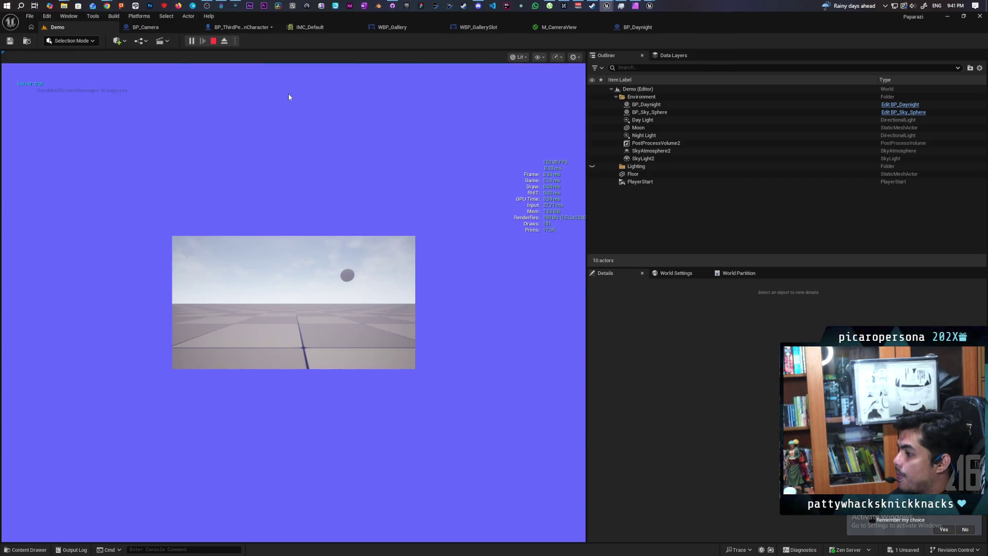
key(s)
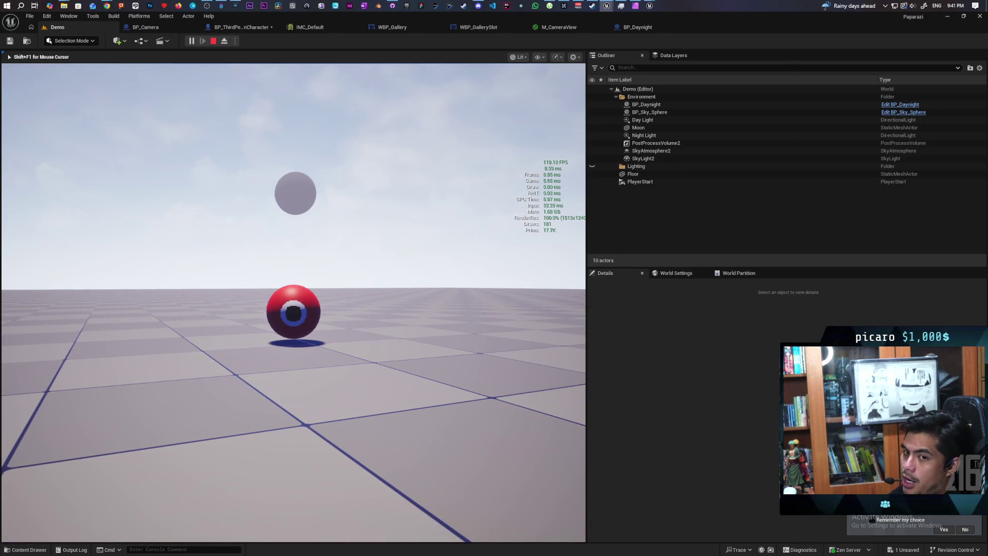
key(s)
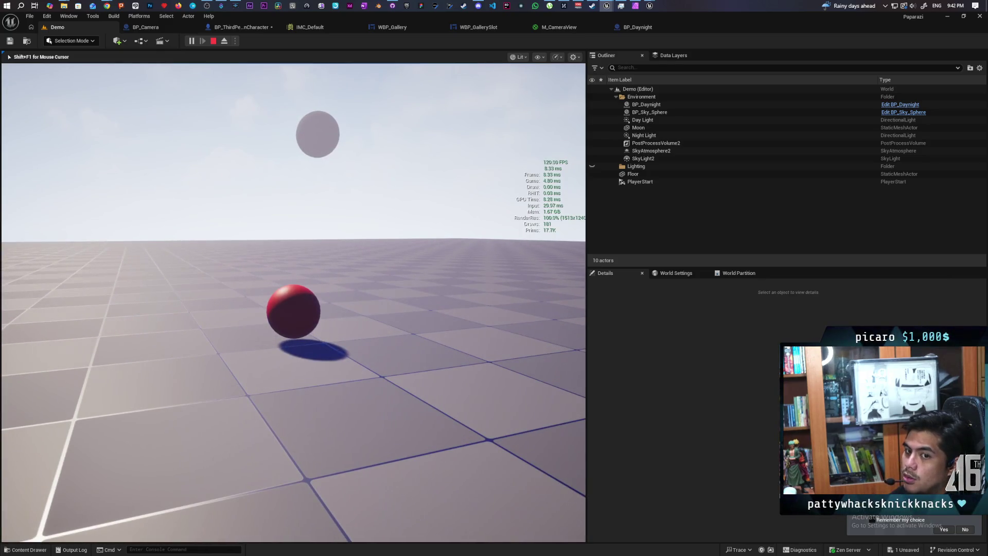
key(c)
key(c)
key(c)
key(c)
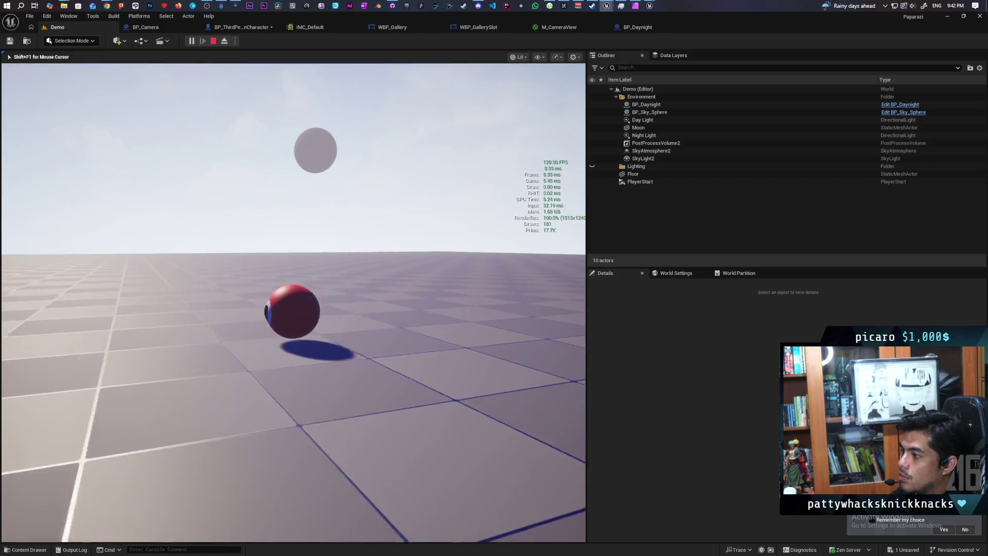
key(c)
key(c)
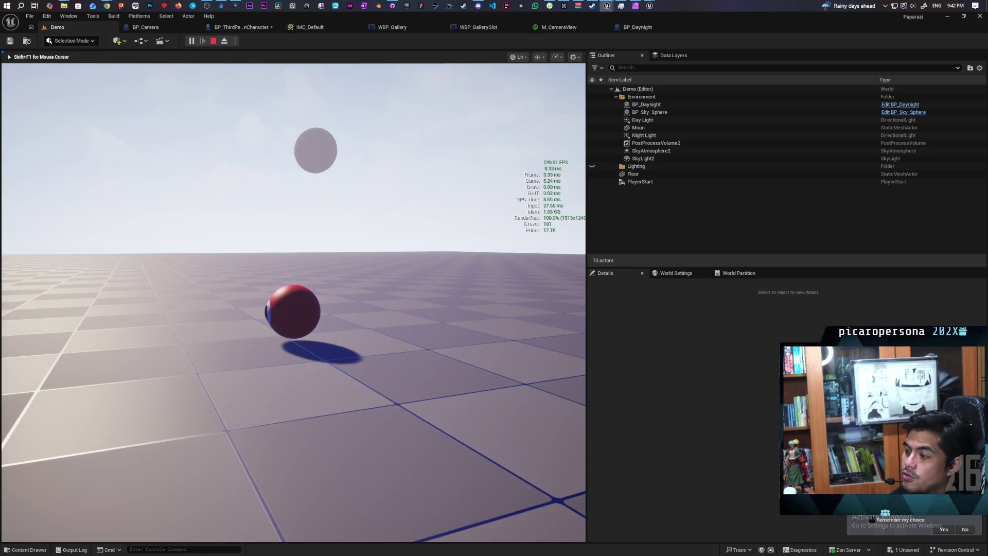
key(s)
key(w)
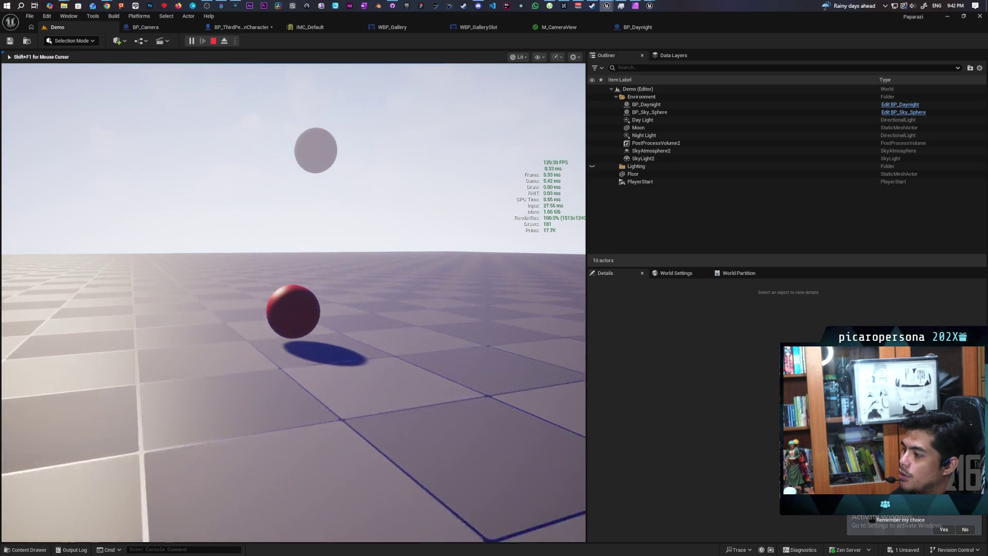
key(w)
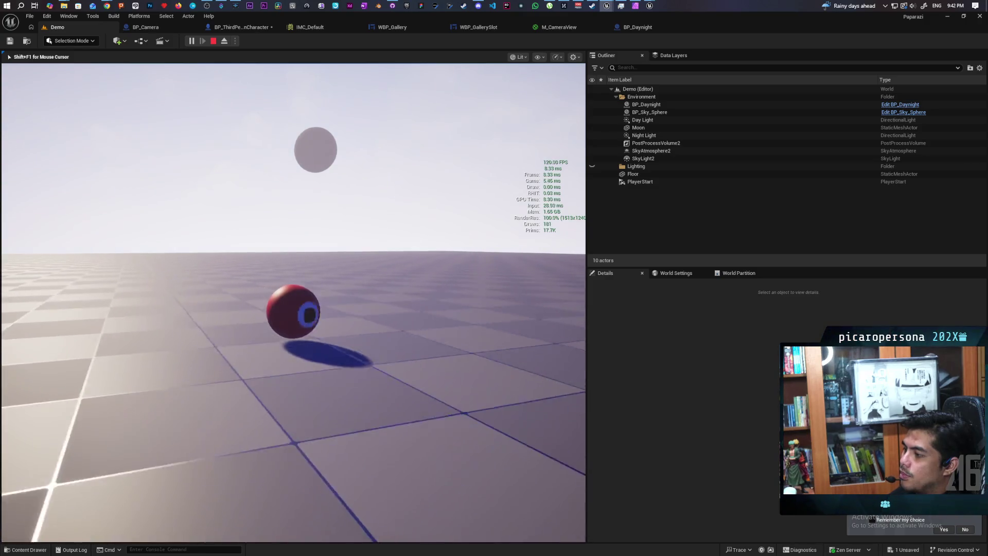
key(w)
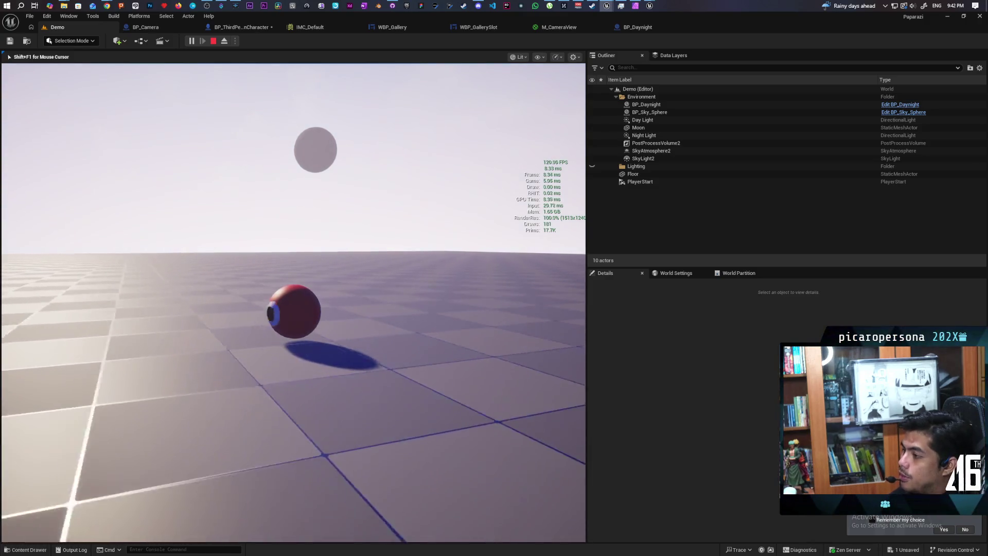
key(w)
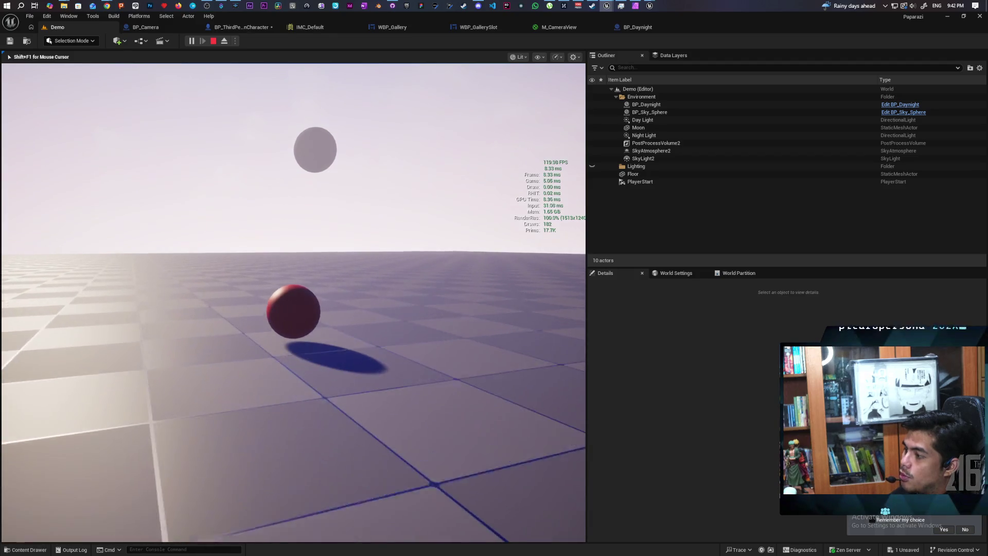
key(w)
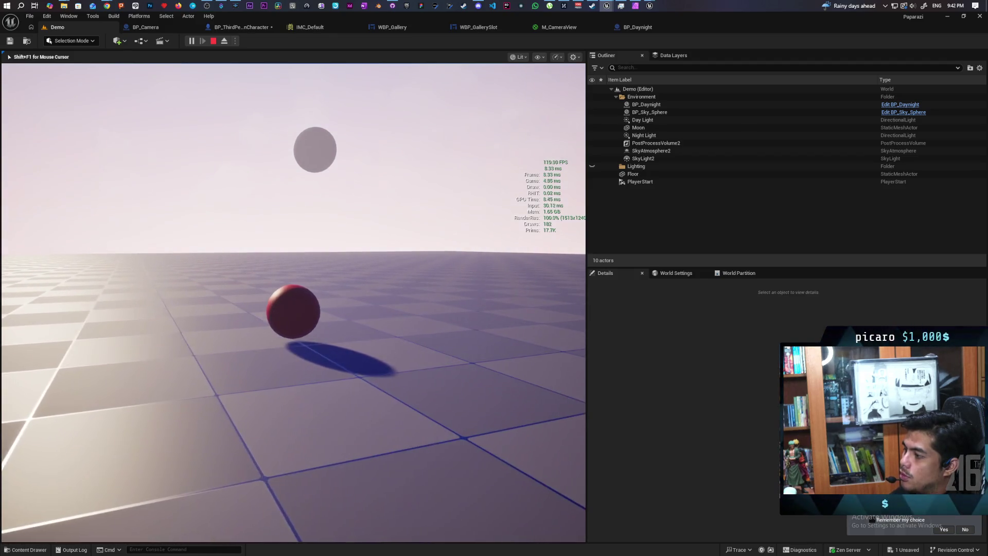
key(w)
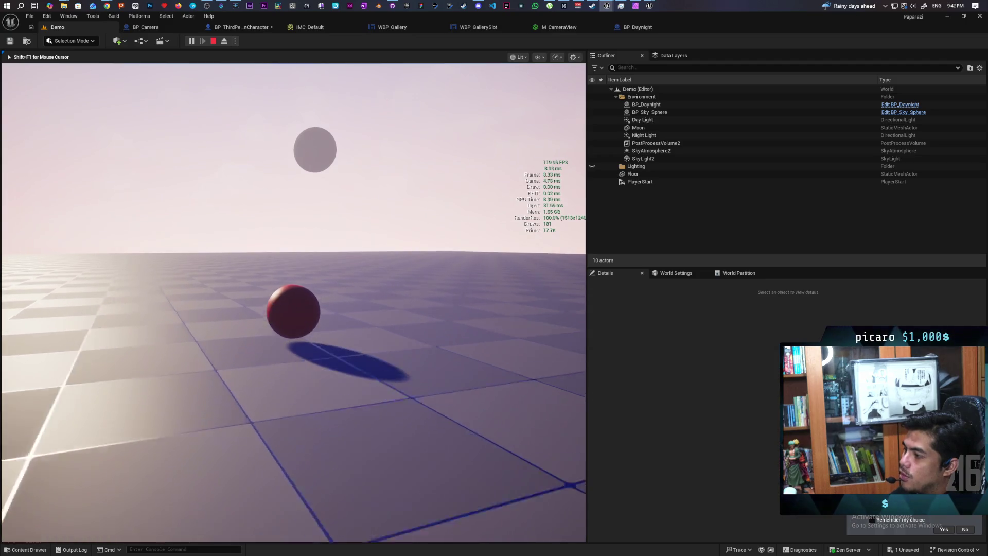
key(c)
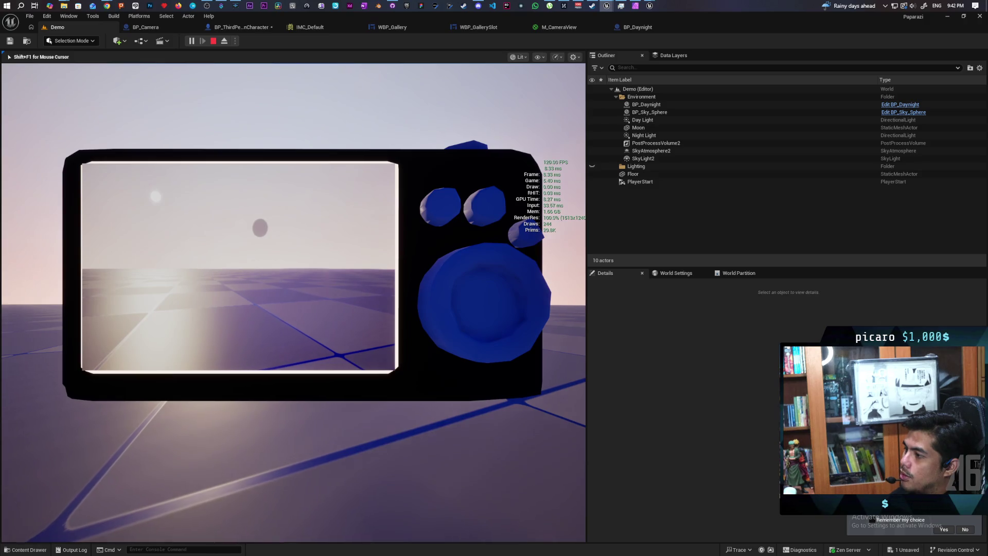
key(c)
key(c)
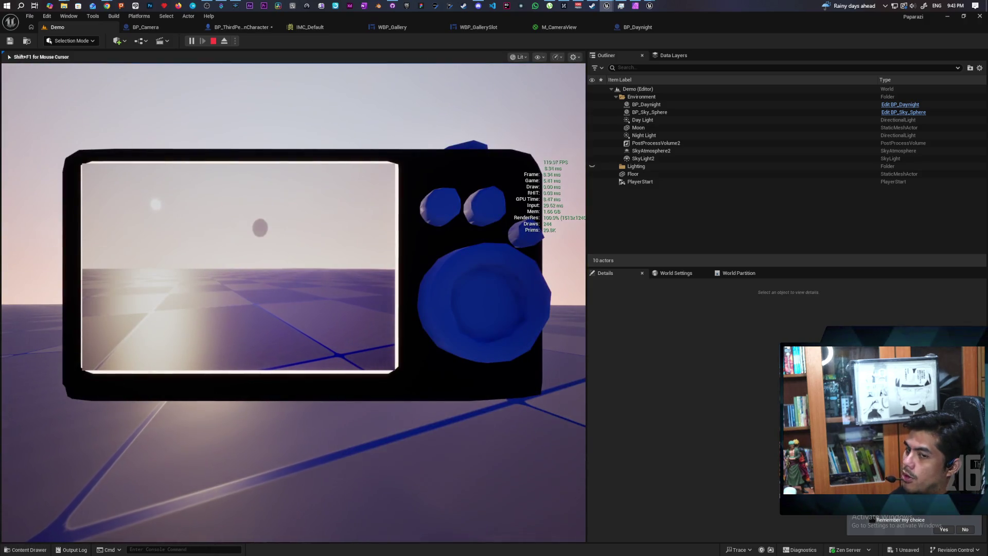
key(c)
key(s)
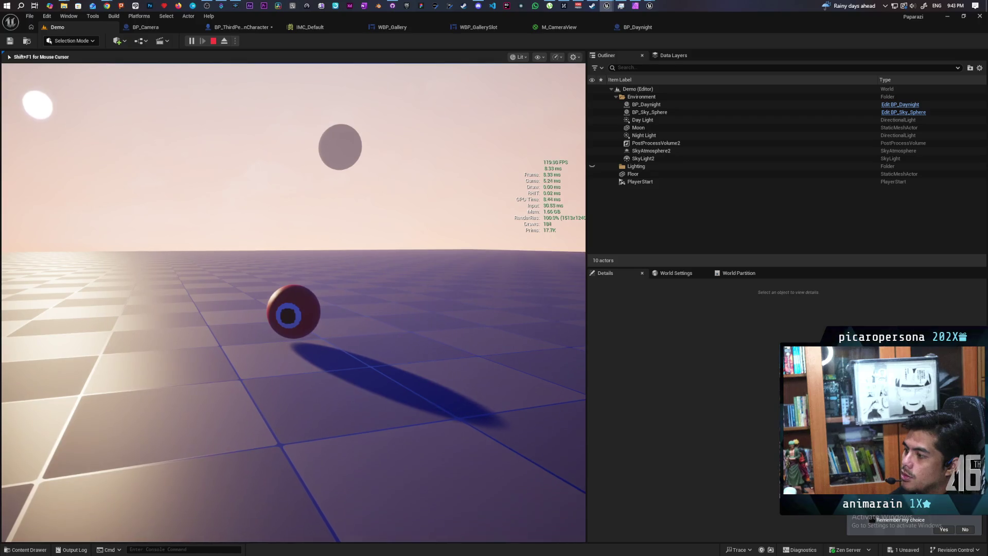
key(c)
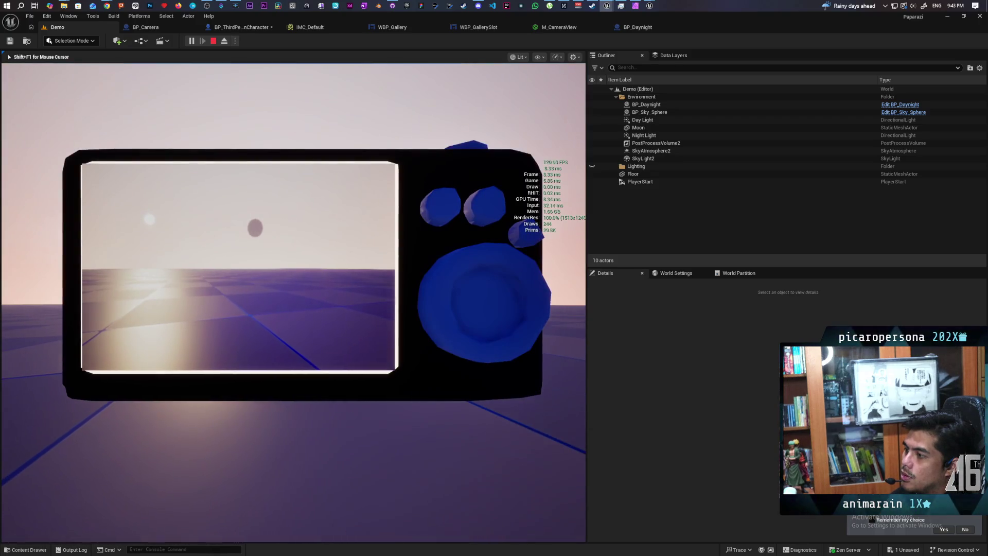
key(c)
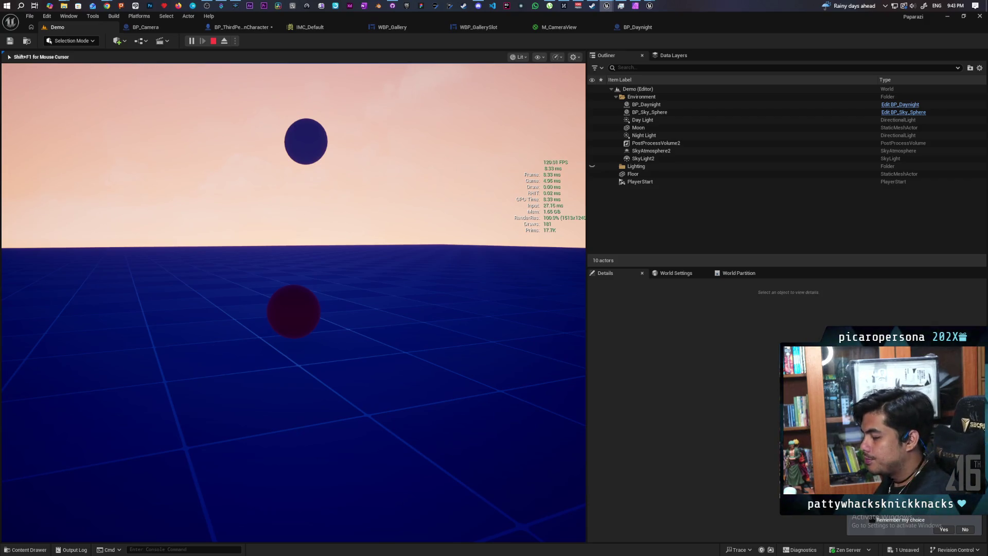
key(e)
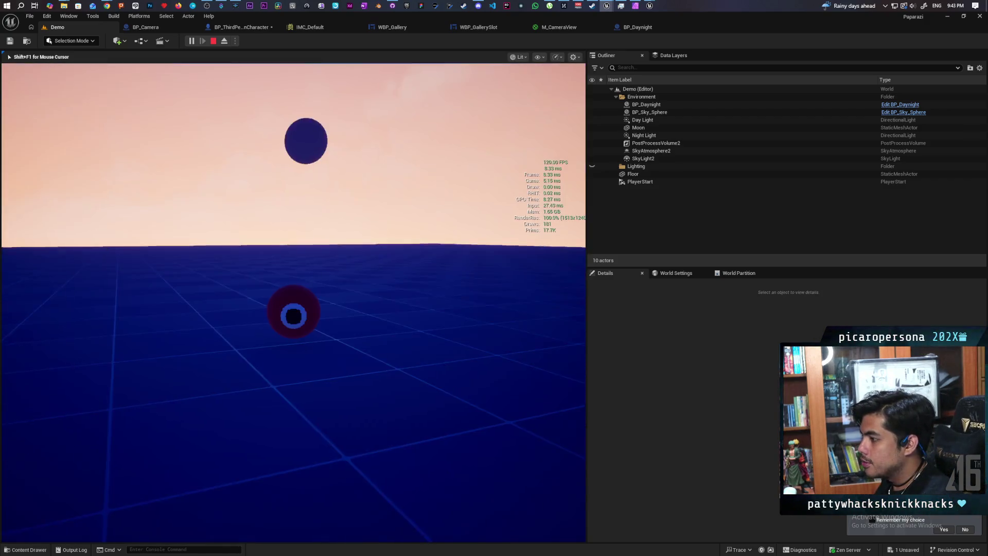
key(e)
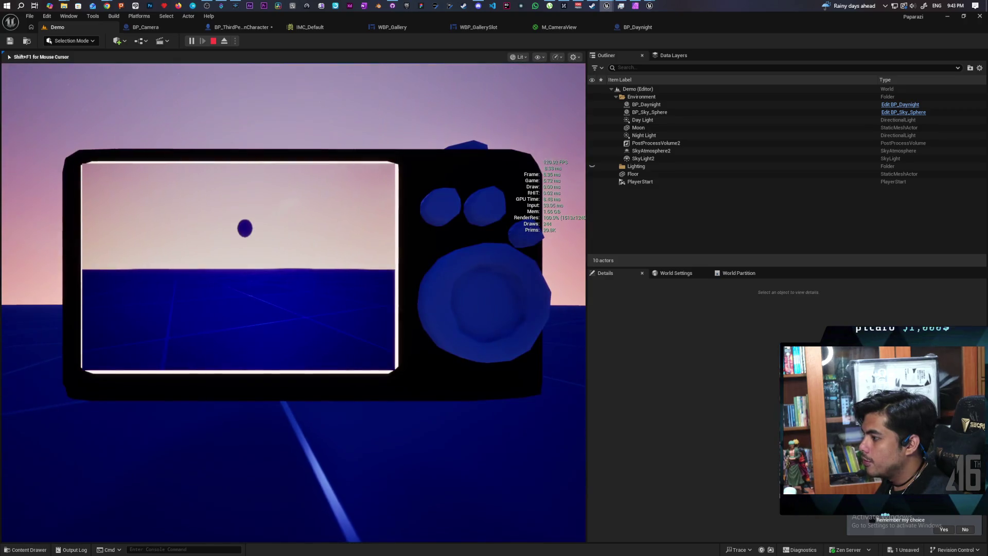
key(e)
key(e)
key(e)
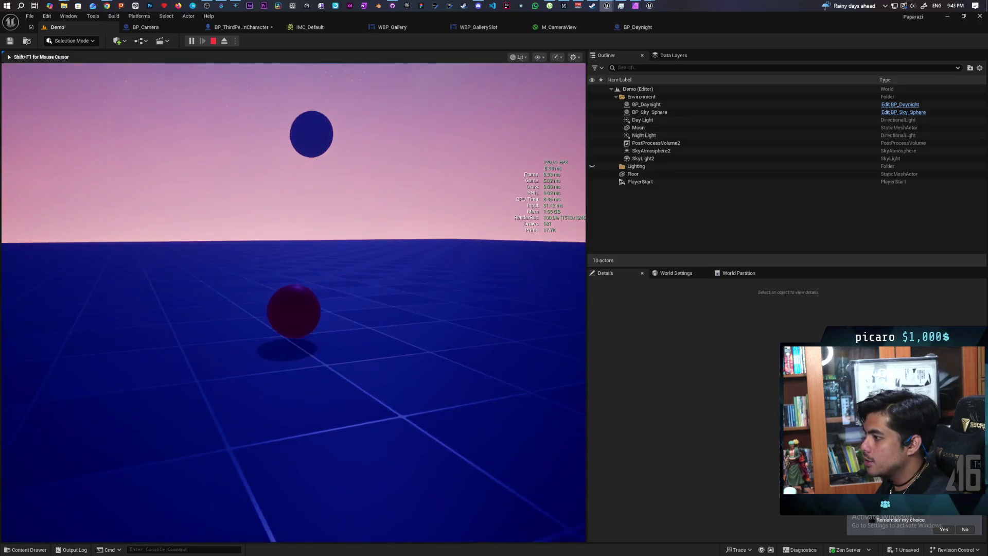
key(e)
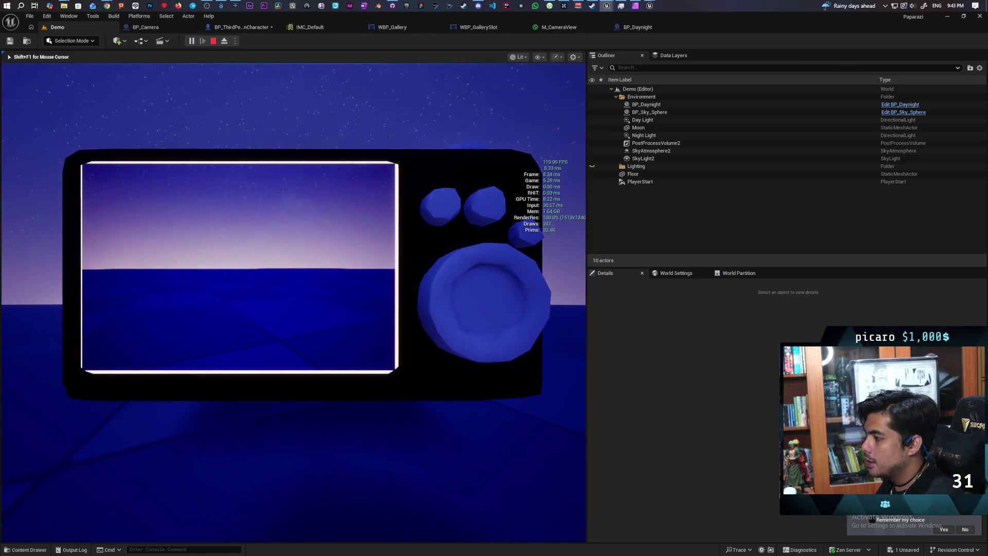
key(e)
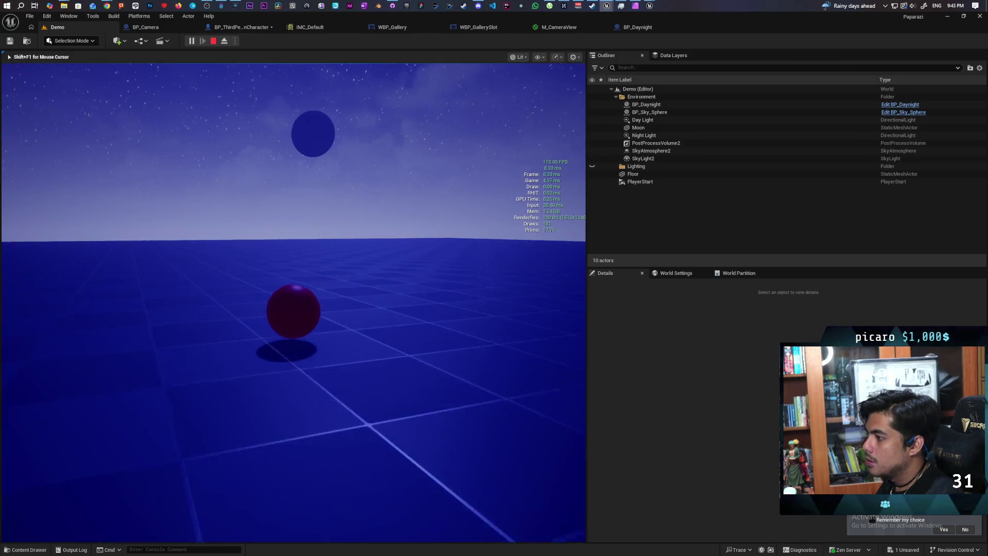
key(e)
key(e)
key(e)
key(e)
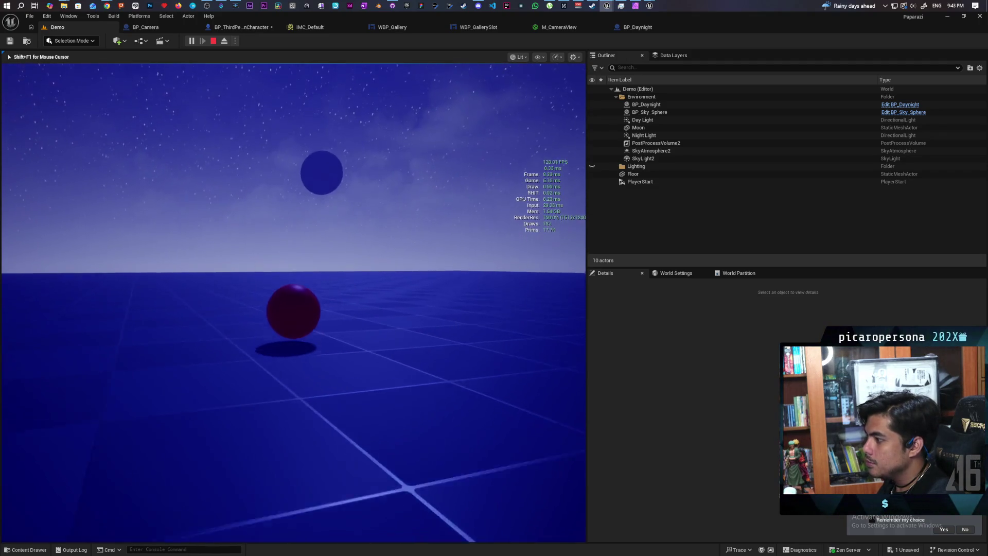
key(e)
key(e)
key(s)
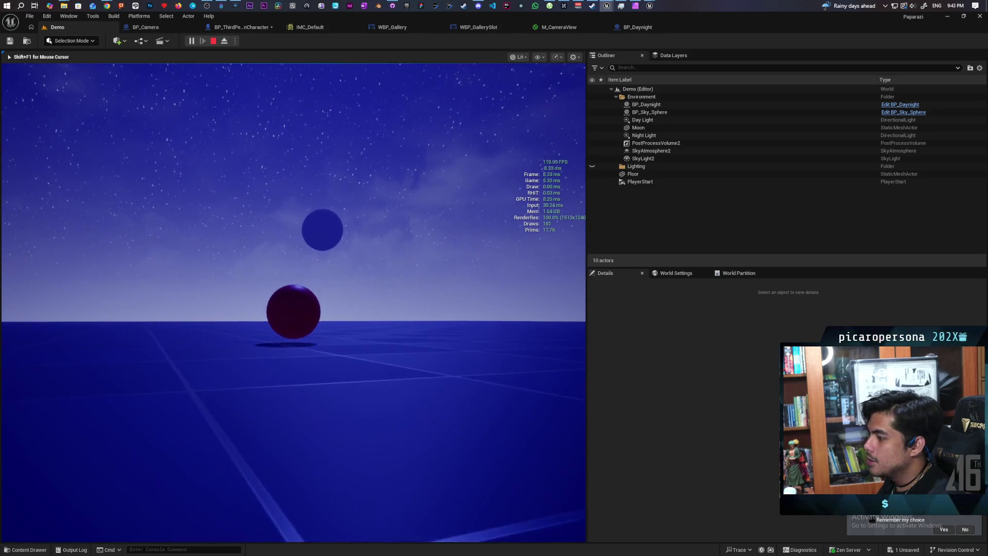
key(w)
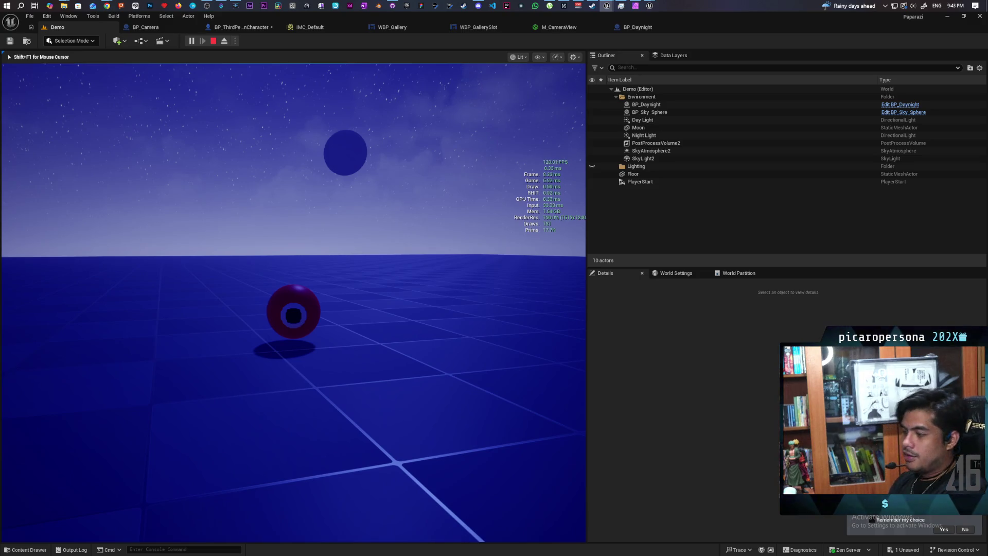
key(w)
key(e)
key(e)
key(e)
key(e)
key(e)
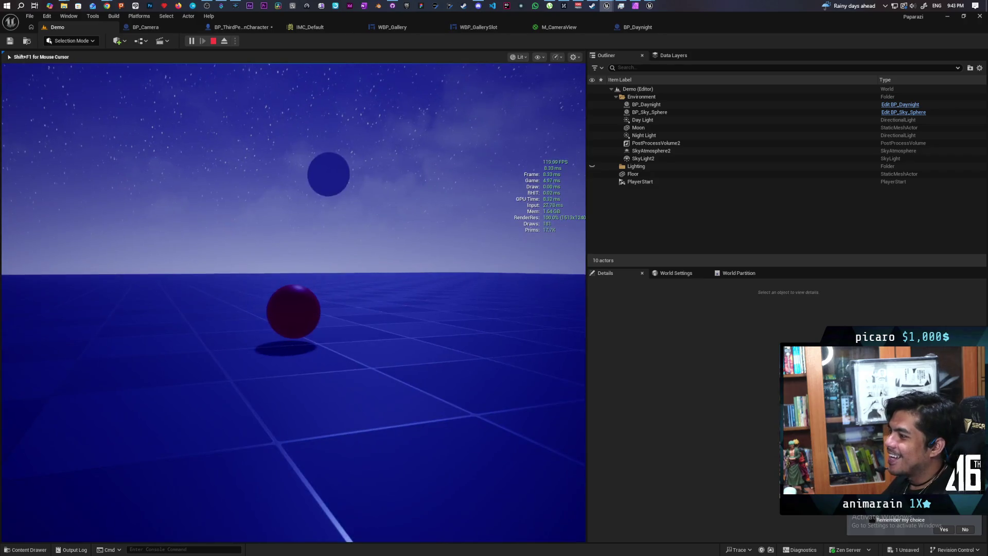
key(e)
key(e)
key(e)
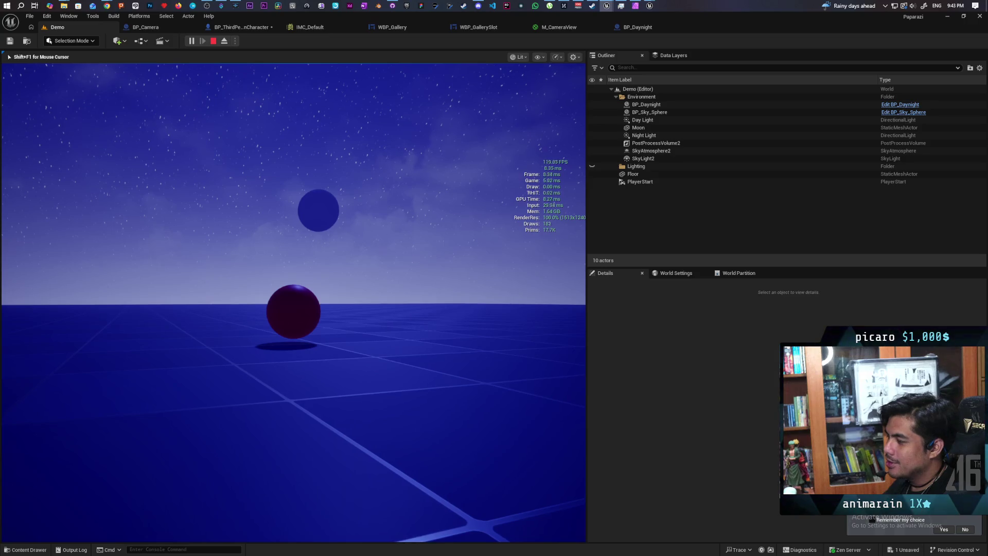
key(a)
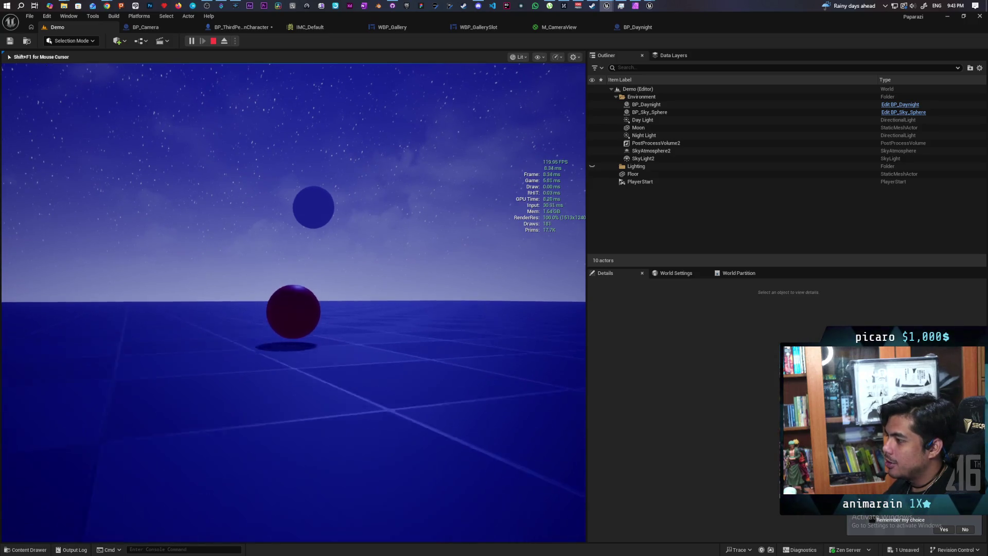
key(c)
key(c)
key(c)
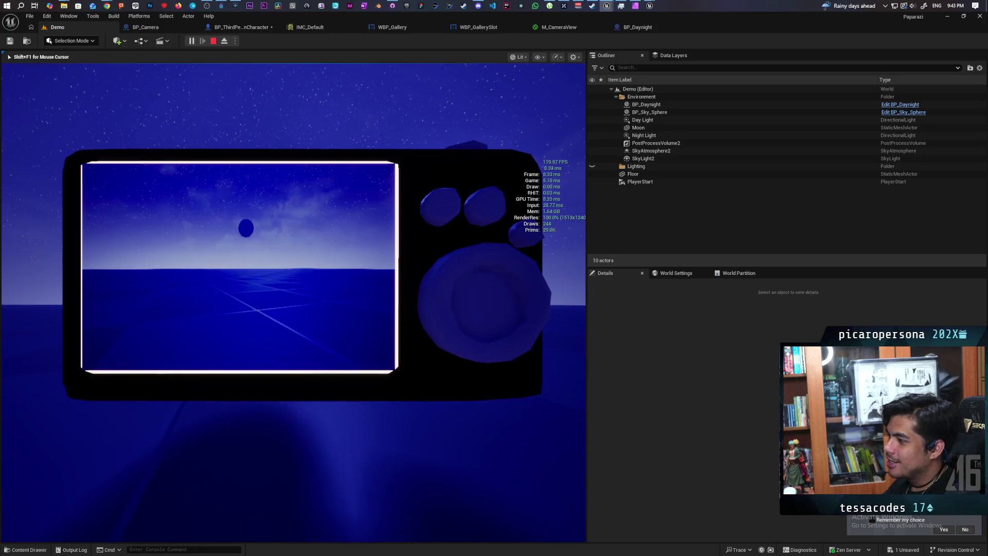
key(c)
mouse_move(293, 288)
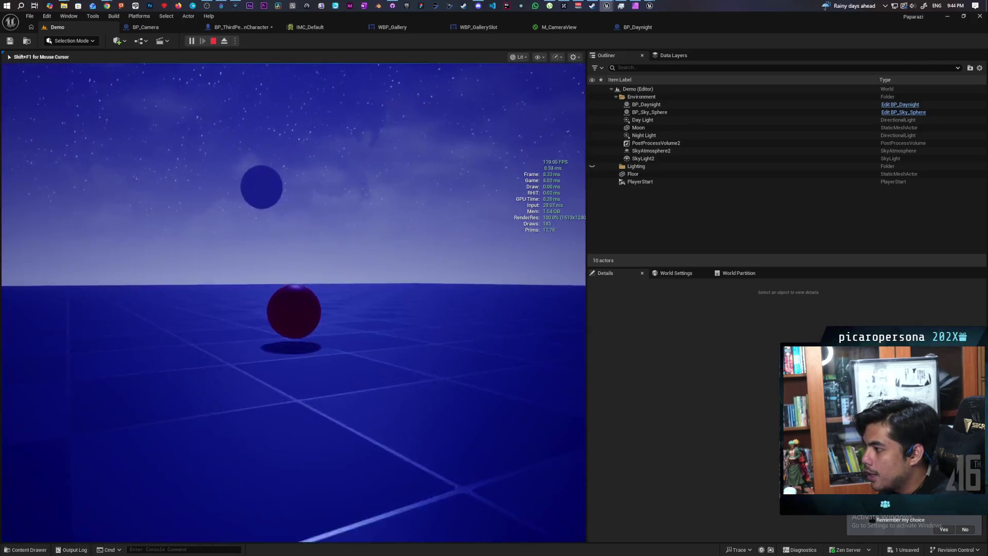
key(e)
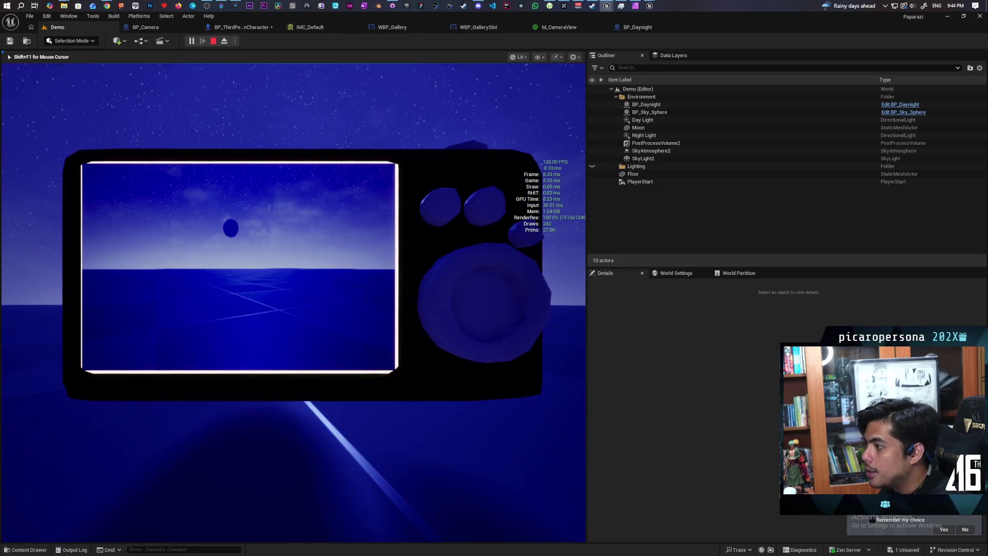
click(293, 296)
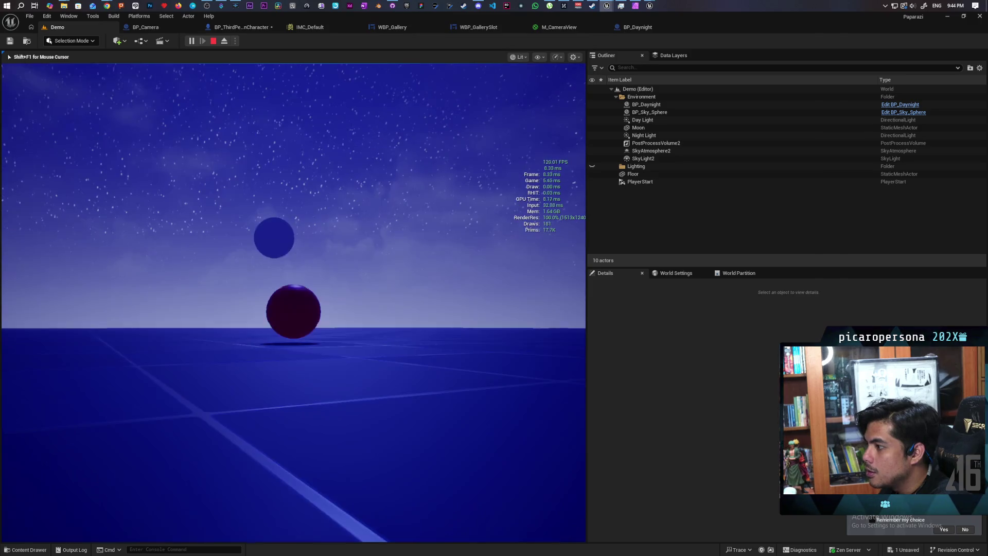
Take a second photo, then open the photo gallery with Tab and close it again
click(293, 296)
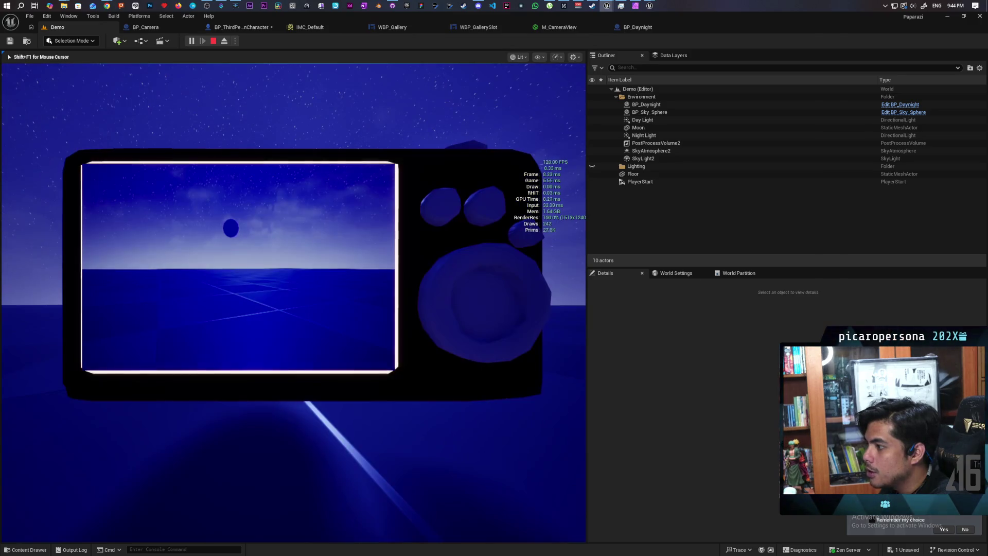
key(e)
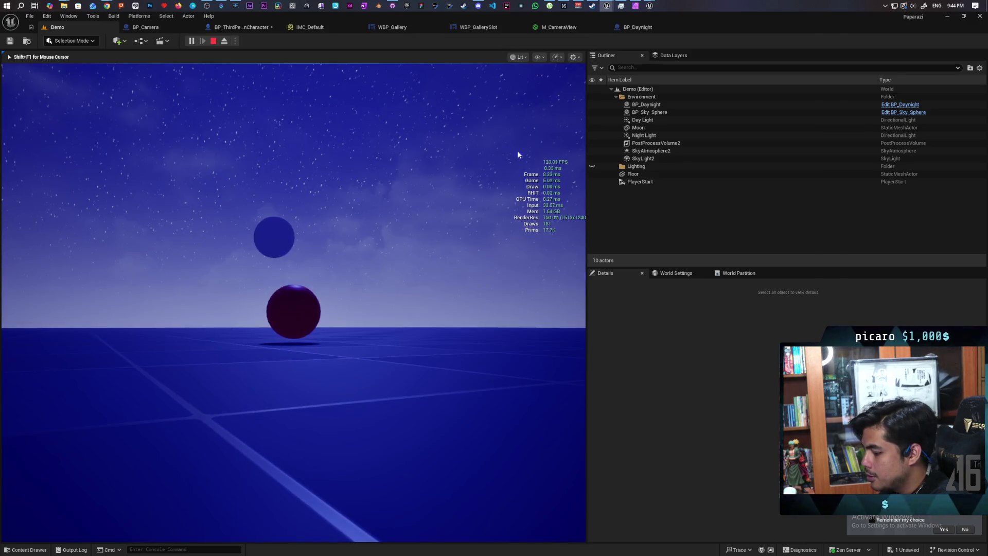
key(Tab)
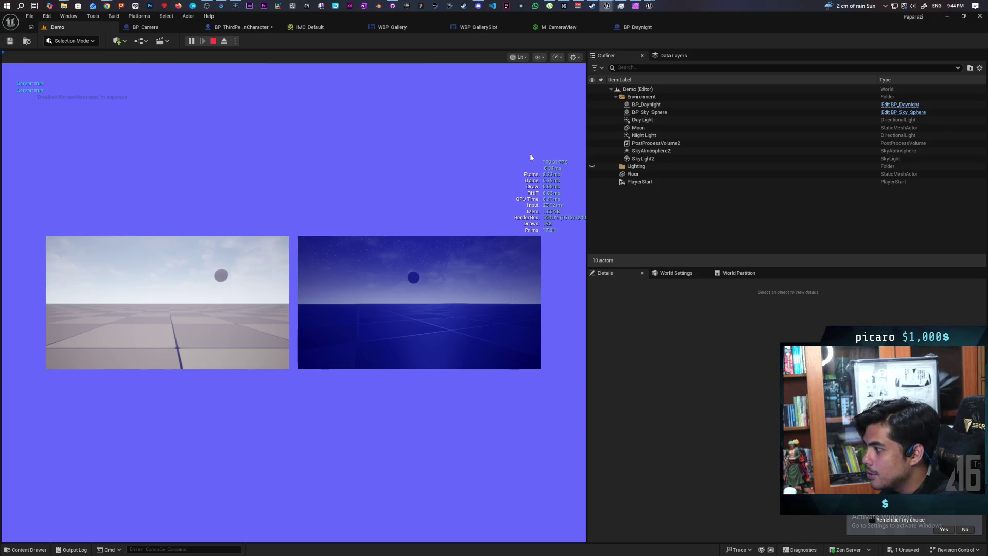
key(Tab)
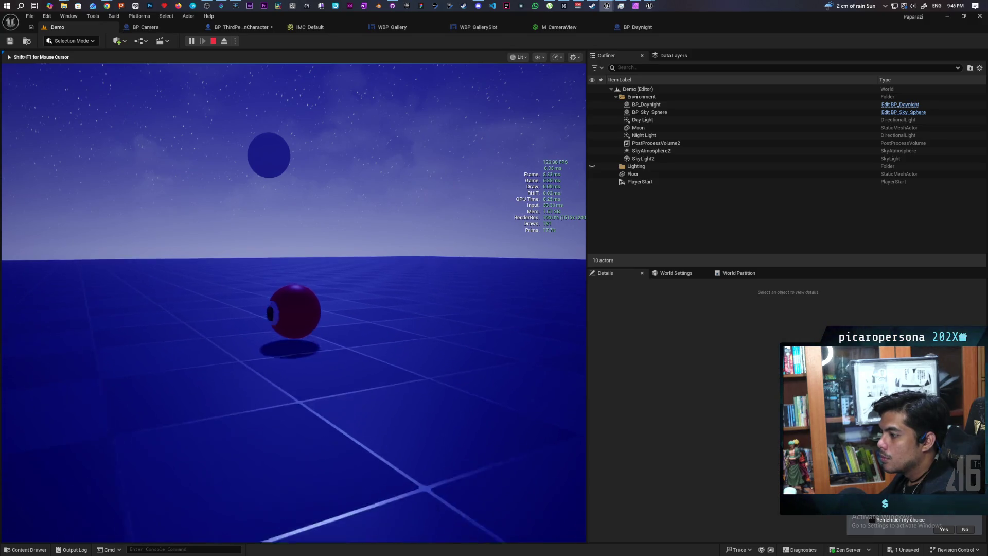
key(c)
key(c)
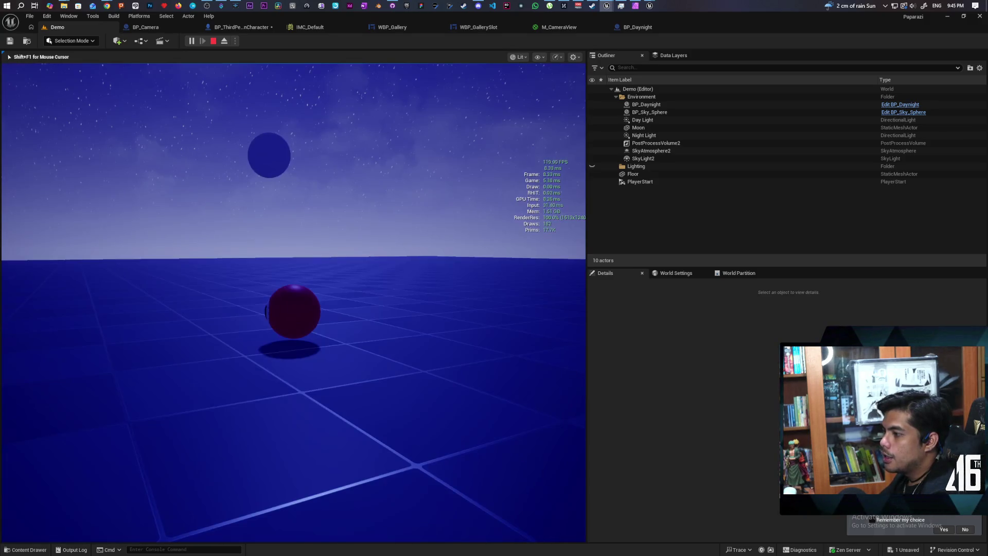
key(c)
key(c)
key(c)
key(c)
key(c)
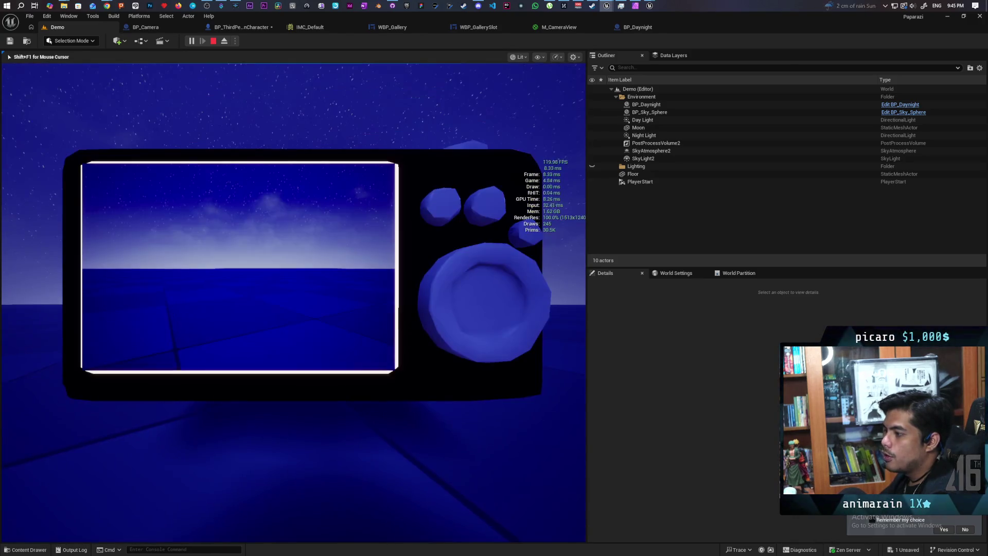
key(c)
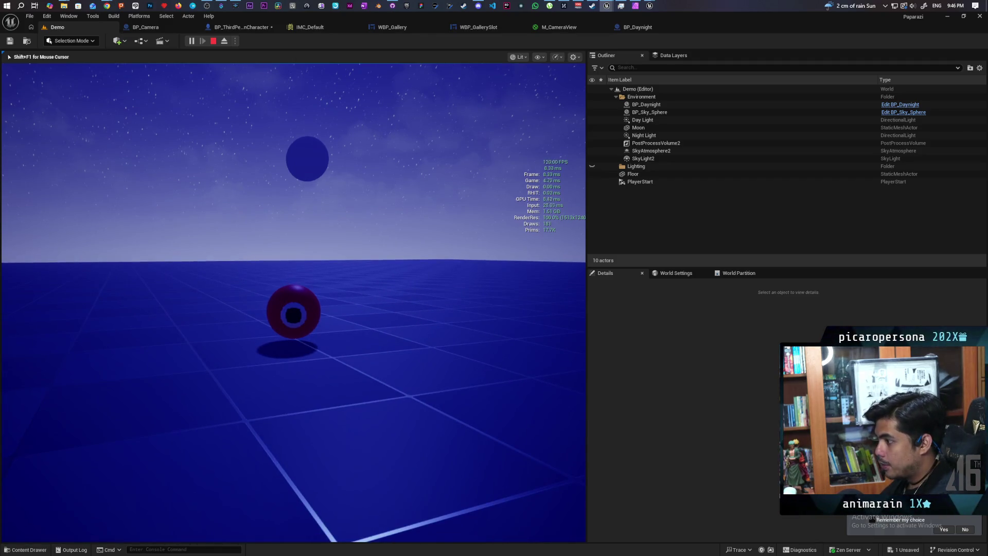
key(c)
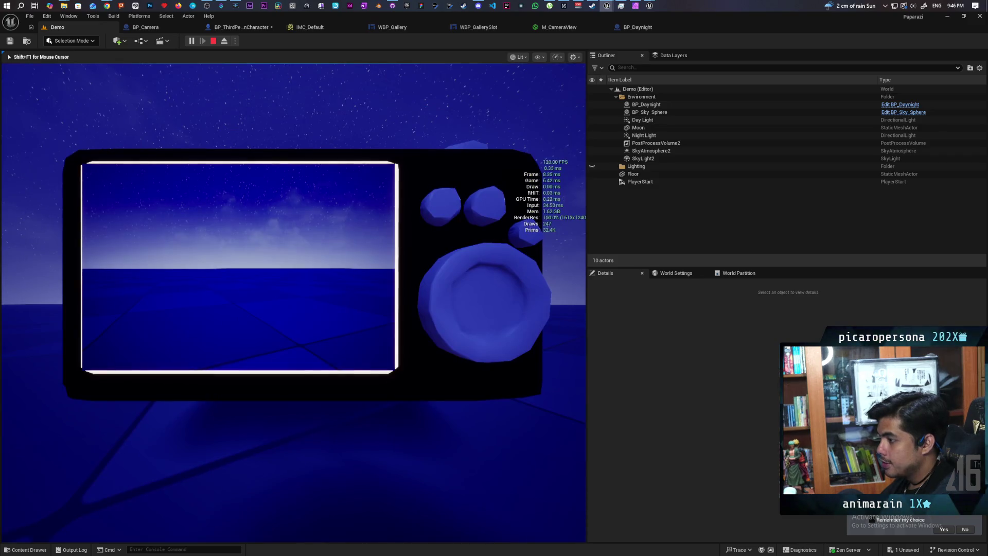
key(c)
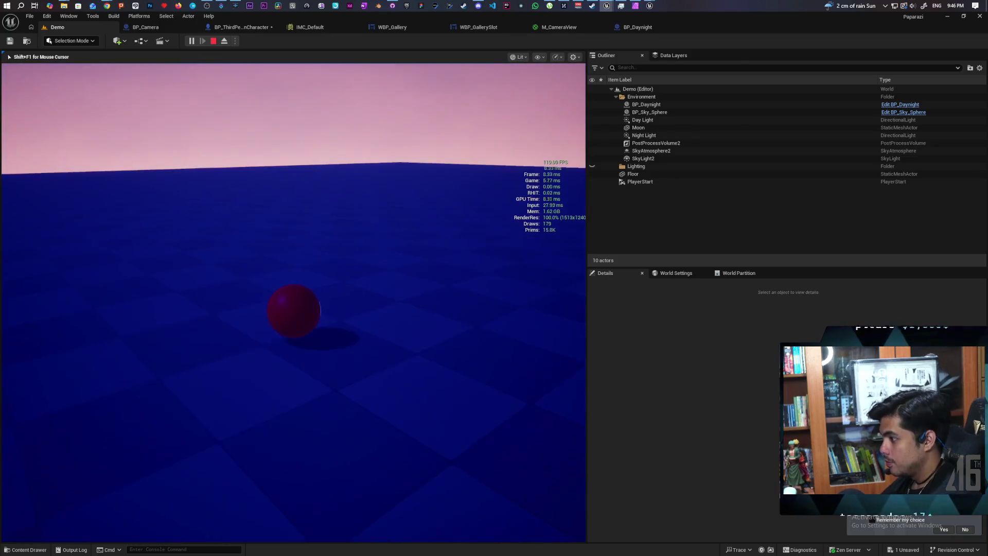
key(c)
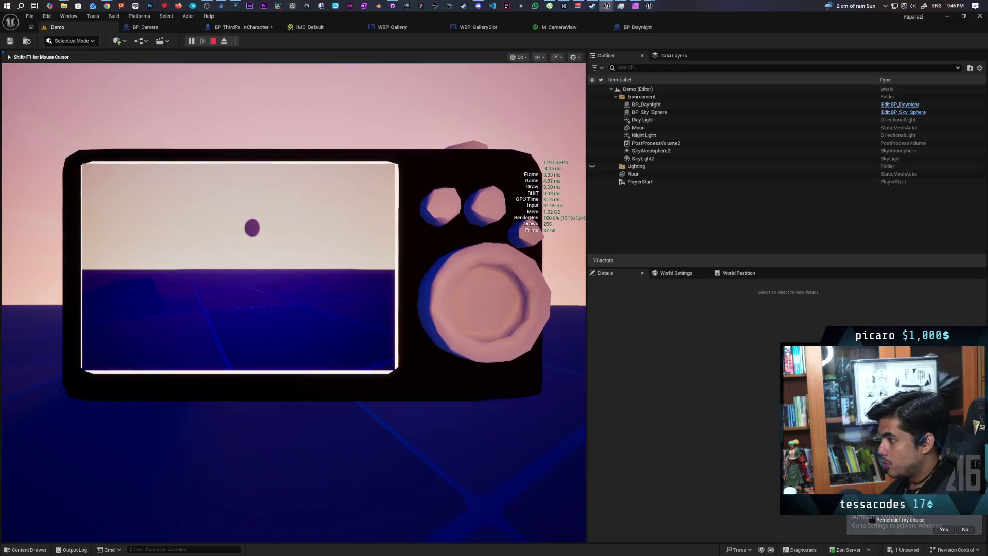
key(c)
key(c)
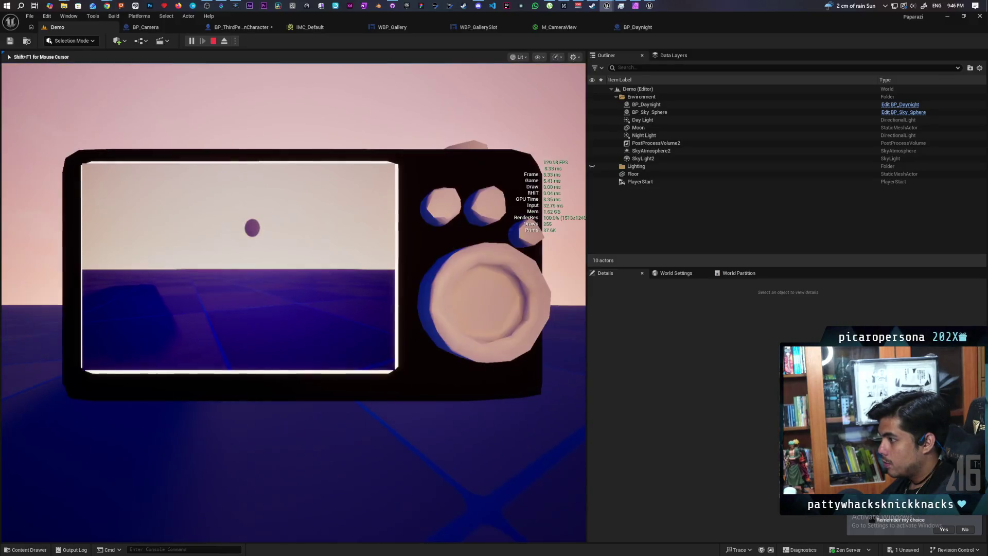
key(c)
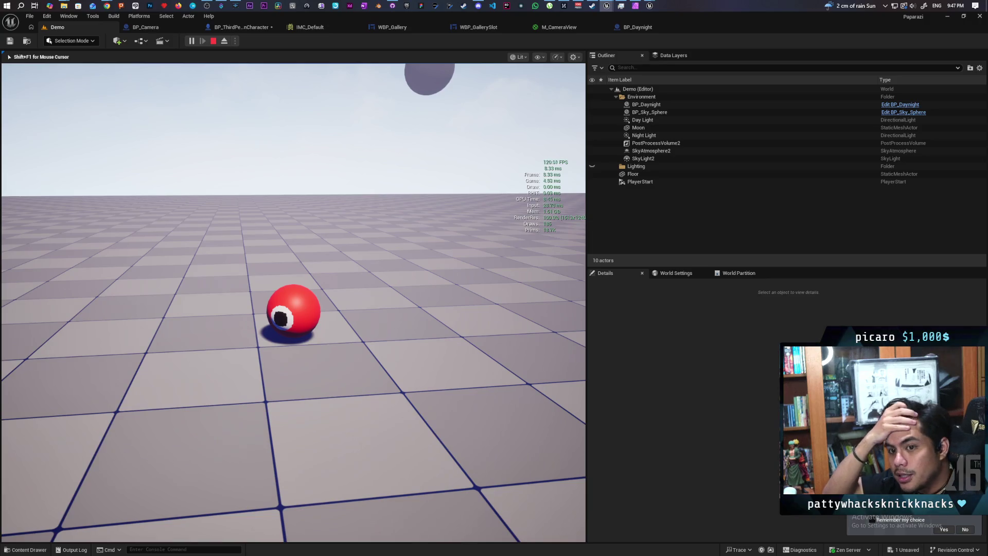
Roll the ball, toggle camera aiming repeatedly with C, then stop the play test
key(s)
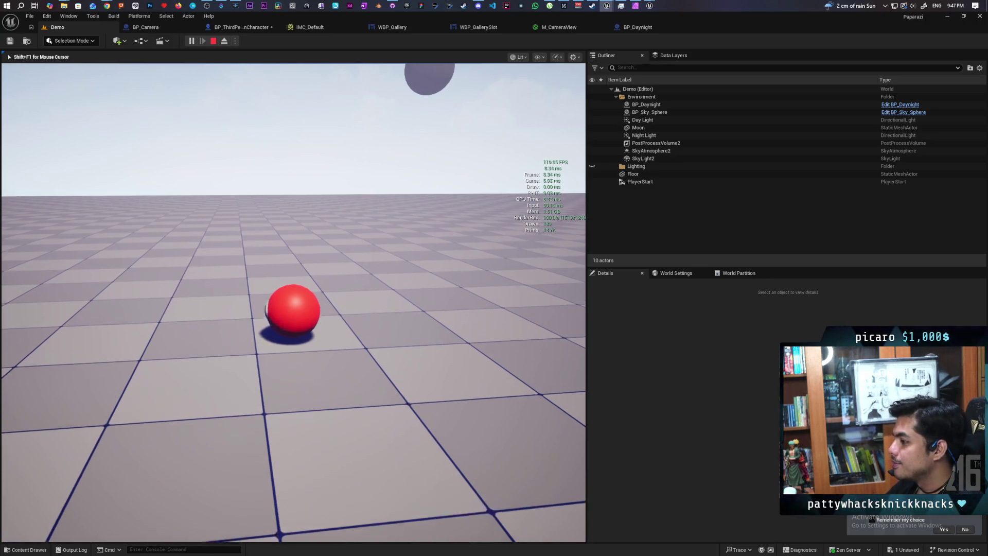
key(w)
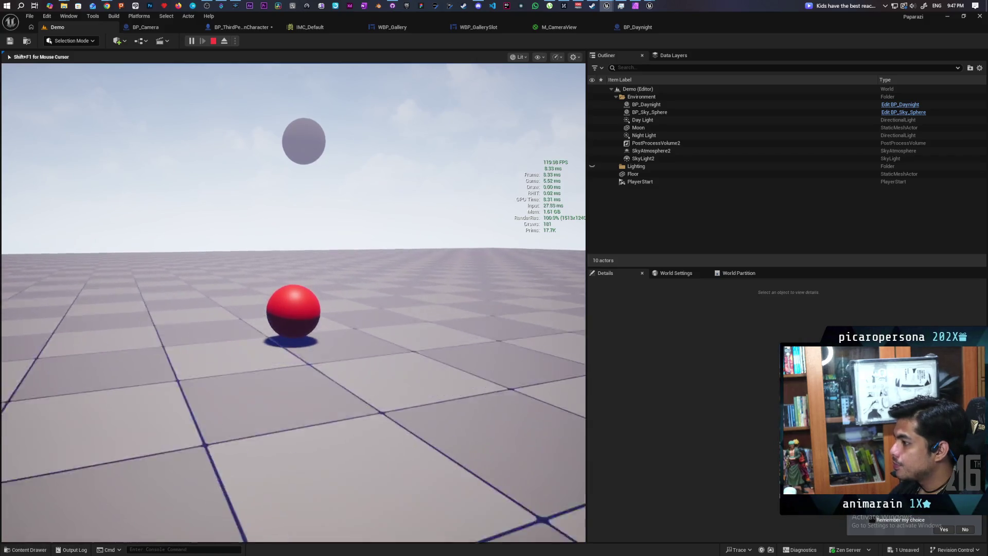
key(c)
key(c)
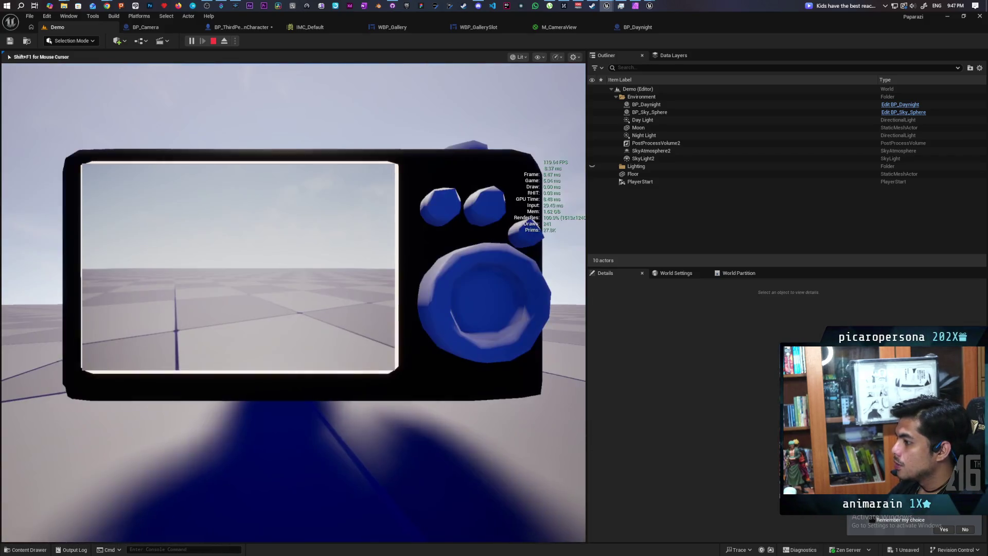
key(c)
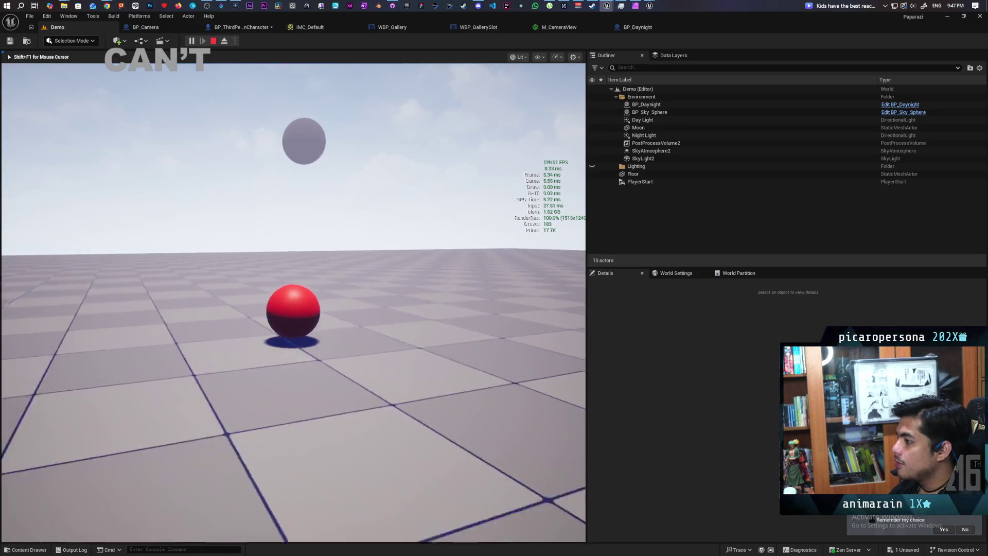
key(c)
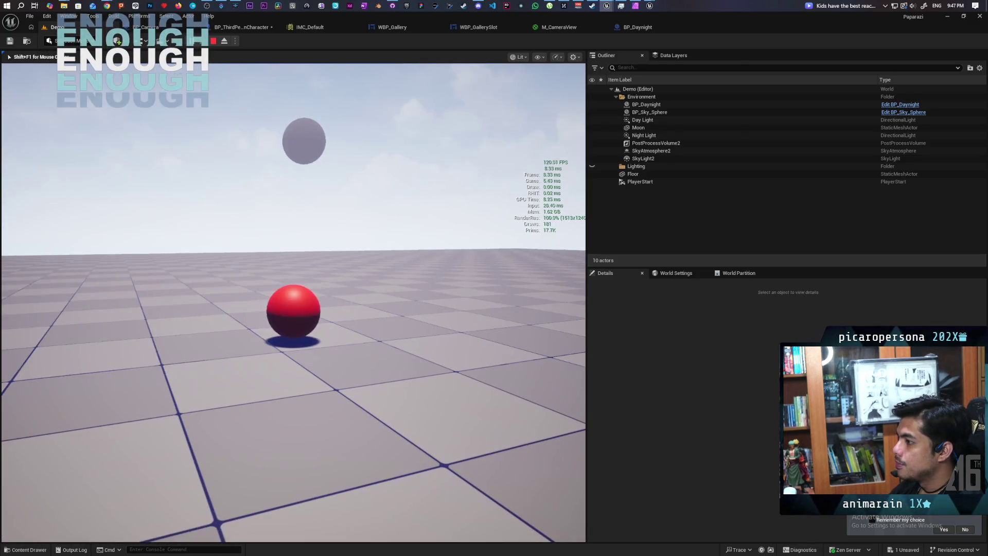
key(c)
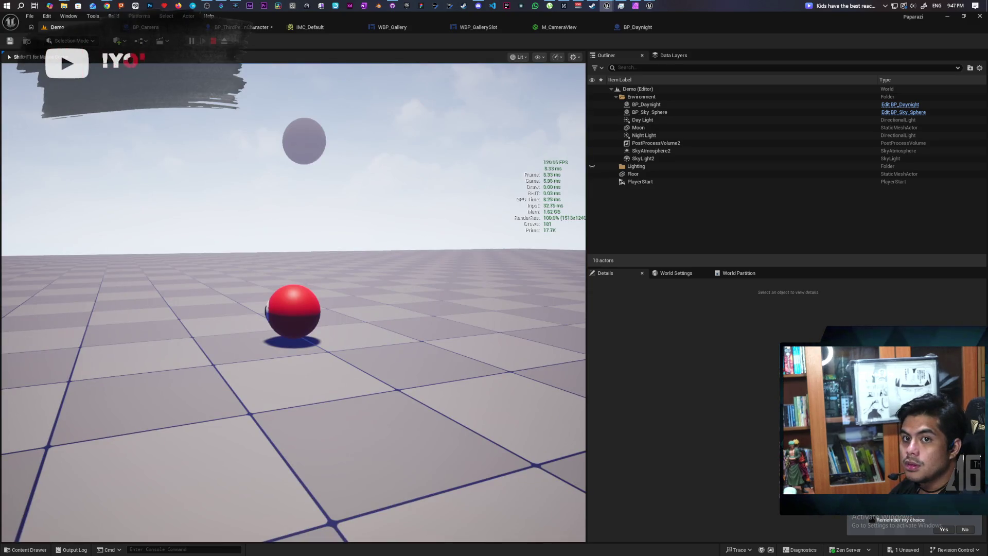
key(c)
key(c)
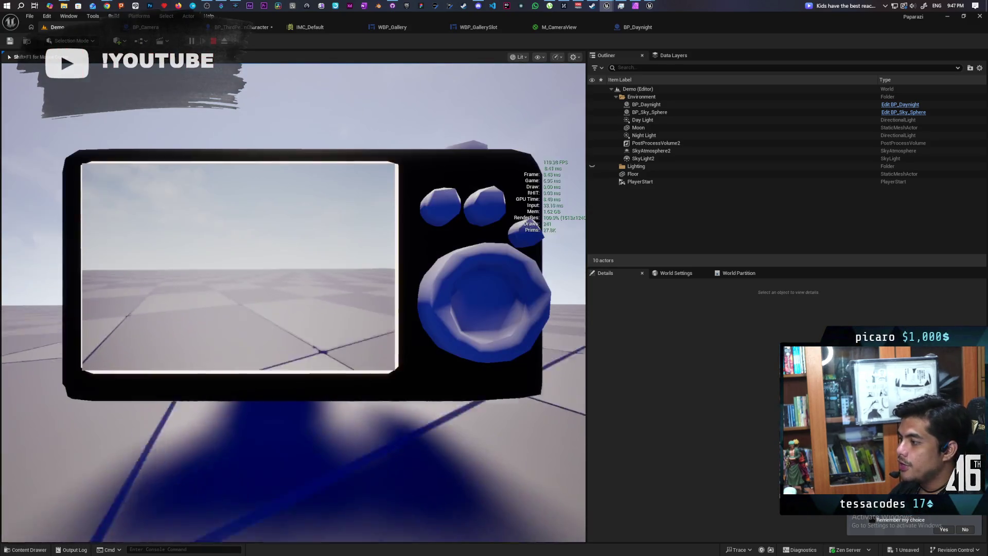
key(c)
key(c)
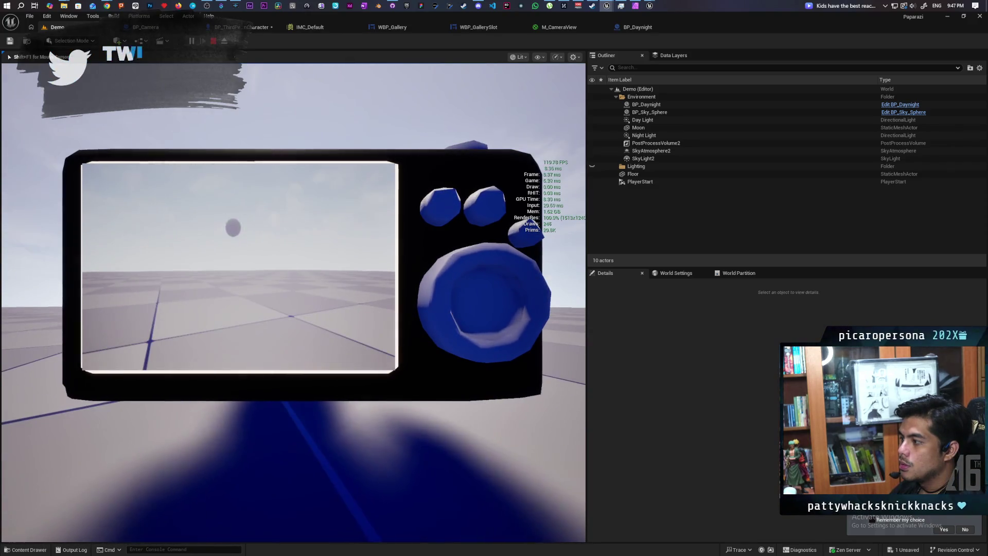
key(c)
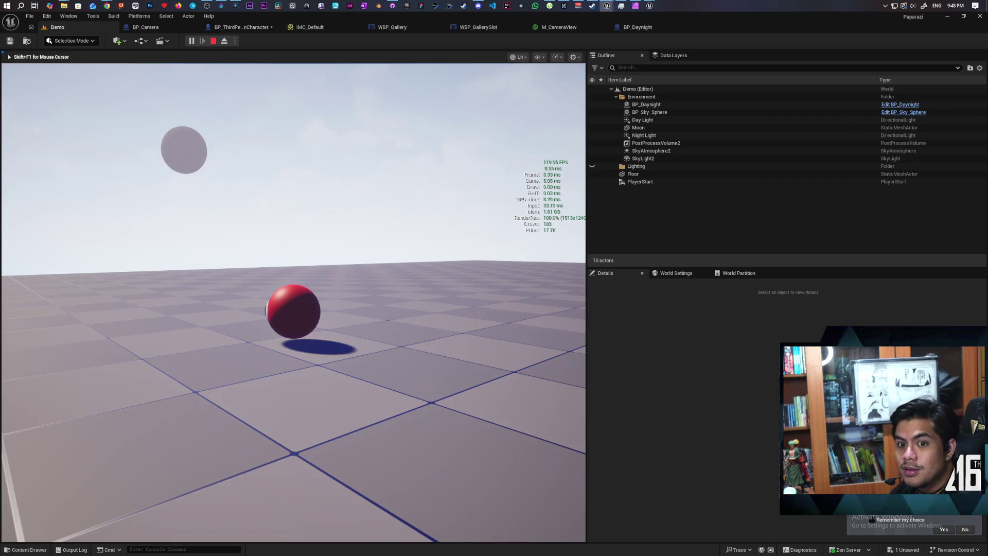
key(Escape)
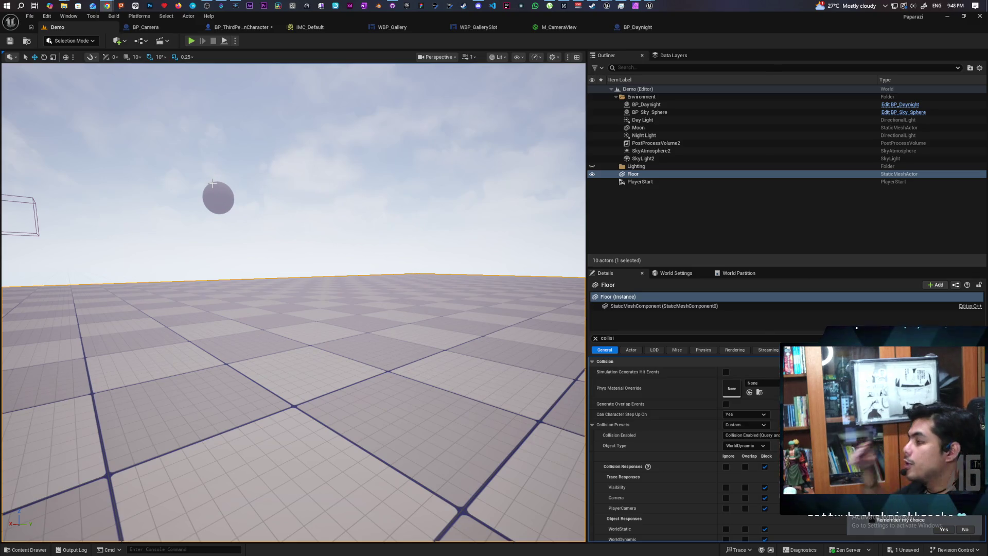
Start a play test of the Demo level from the toolbar
click(191, 41)
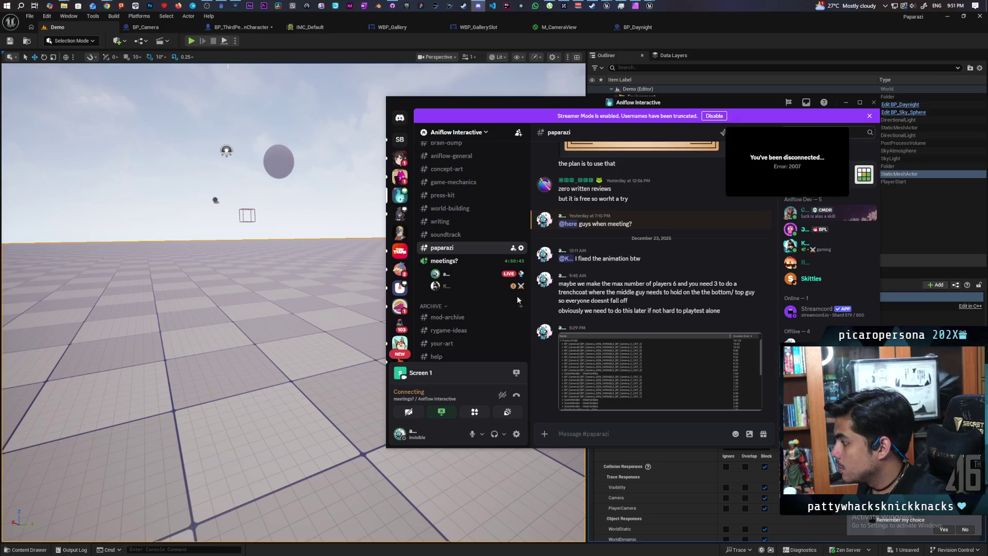
Let the Discord voice channel connect, then switch back to the Unreal editor
mouse_move(503, 277)
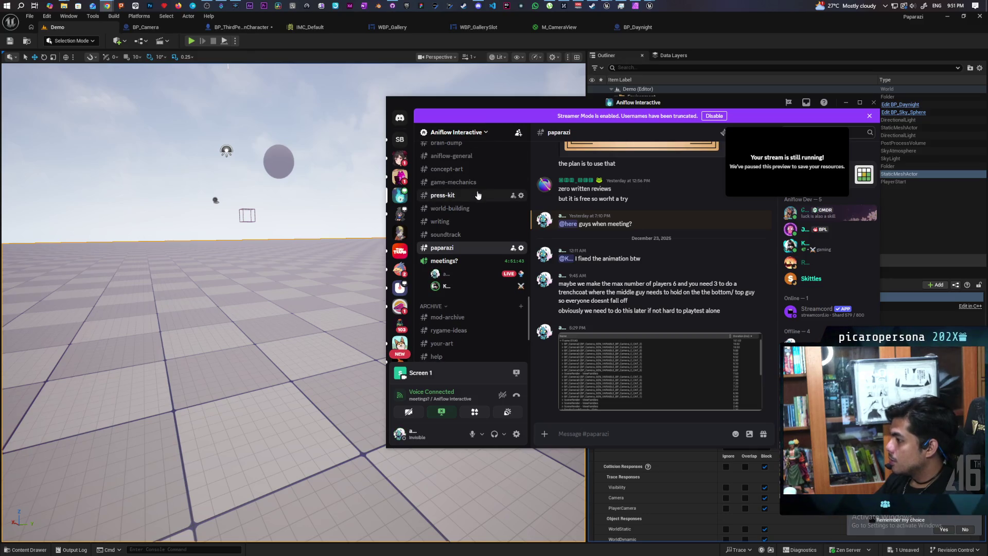
key(alt+Tab)
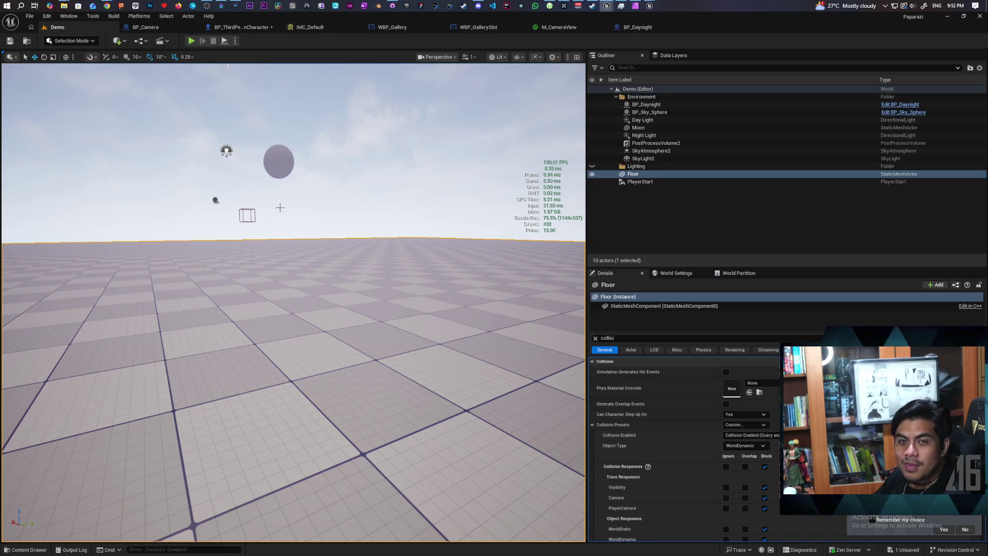
Widen the level viewport and open the BP_ThirdPersonCharacter blueprint's event graph
drag(587, 81, 715, 80)
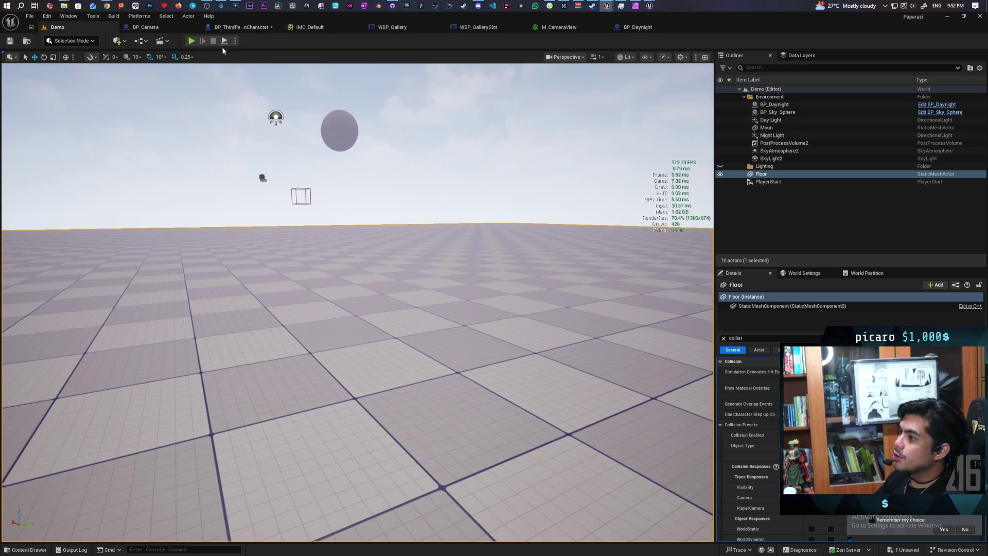
click(230, 28)
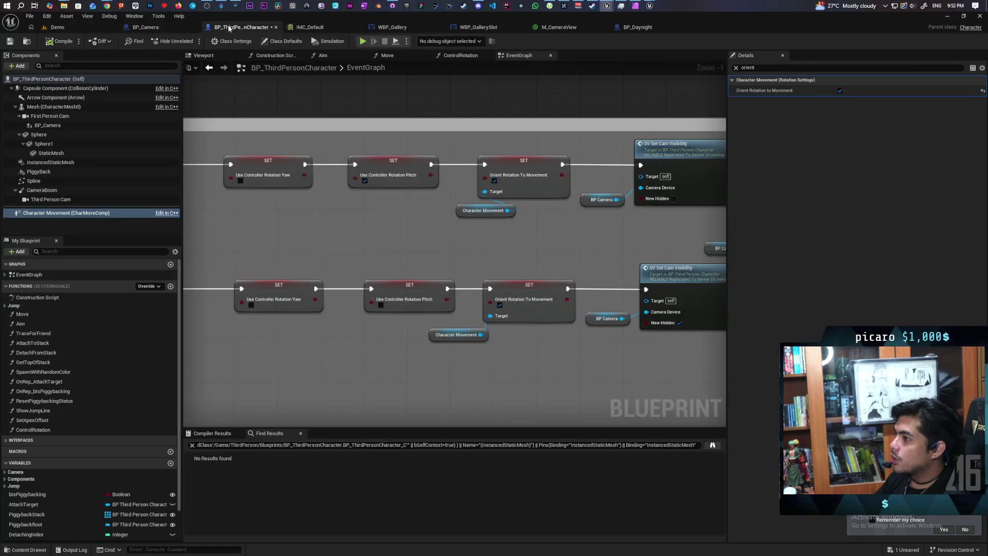
scroll(387, 186, down, 4)
scroll(468, 226, up, 2)
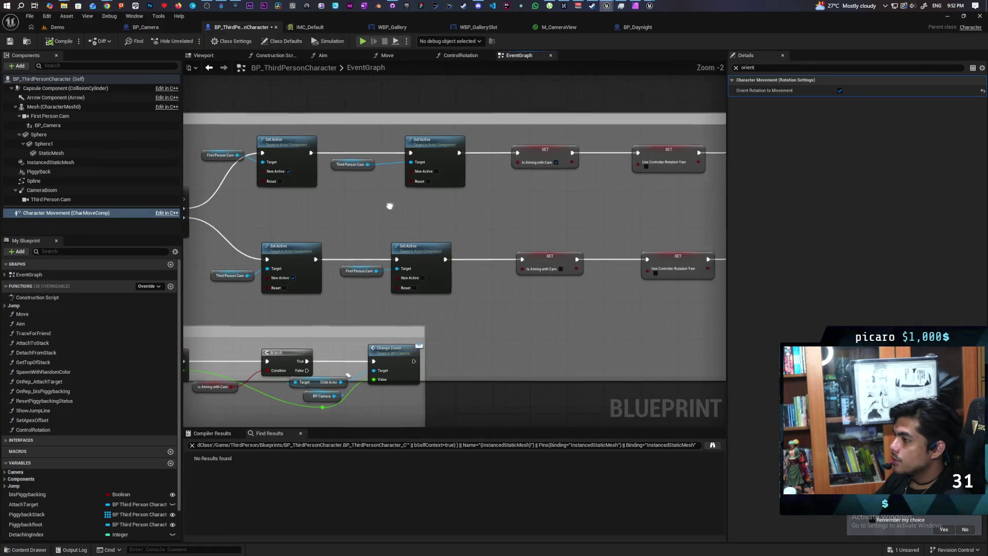
scroll(439, 227, up, 3)
scroll(436, 228, down, 1)
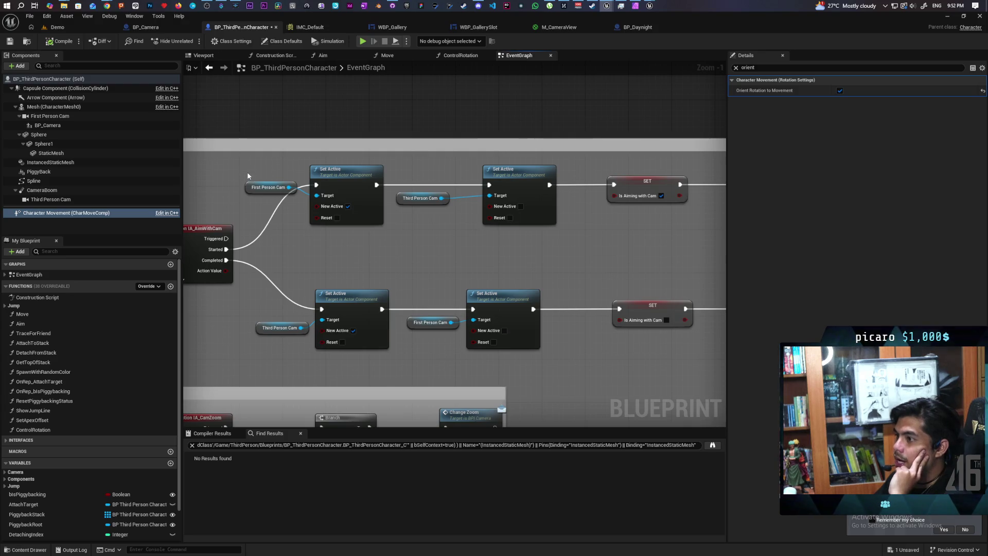
click(51, 107)
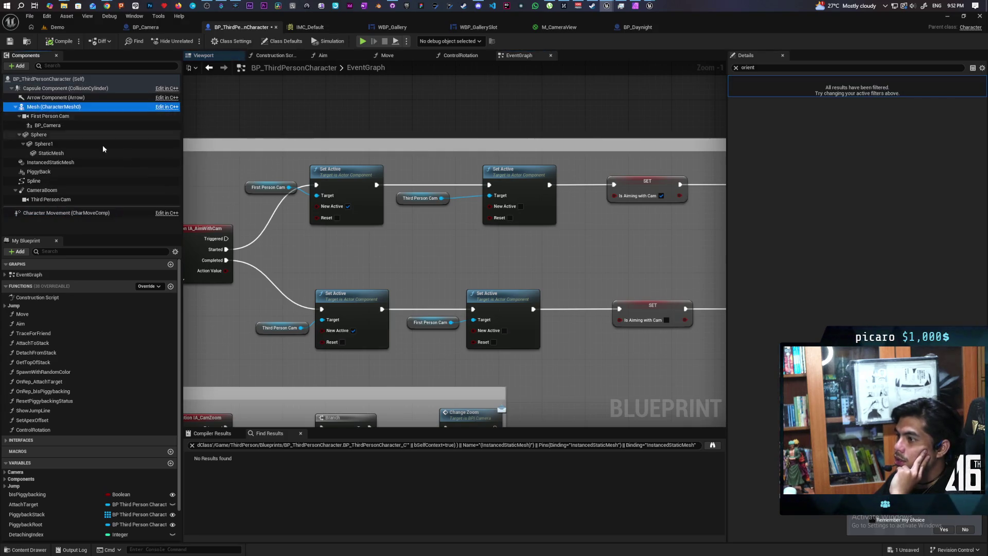
scroll(342, 181, down, 4)
Frame the Camera Aiming group and widen its comment box leftward, shifting IA_AimWithCam left
mouse_move(484, 158)
mouse_down()
mouse_move(314, 201)
mouse_move(291, 230)
mouse_up()
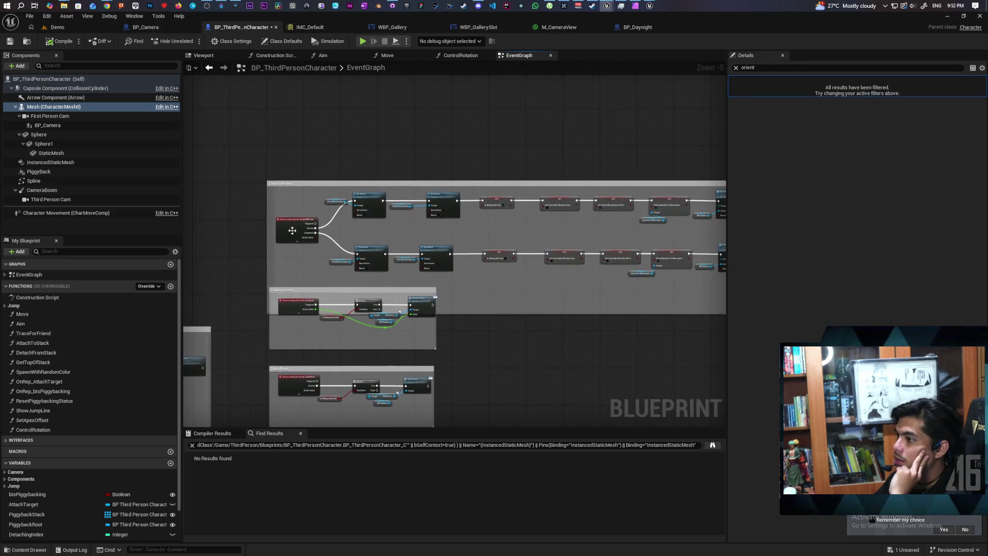
scroll(306, 228, up, 3)
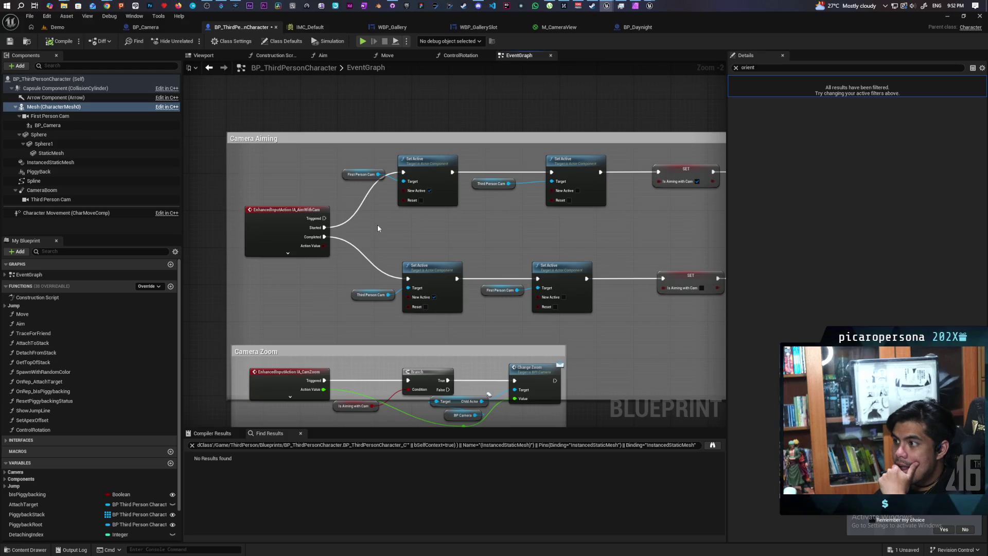
drag(379, 228, 389, 308)
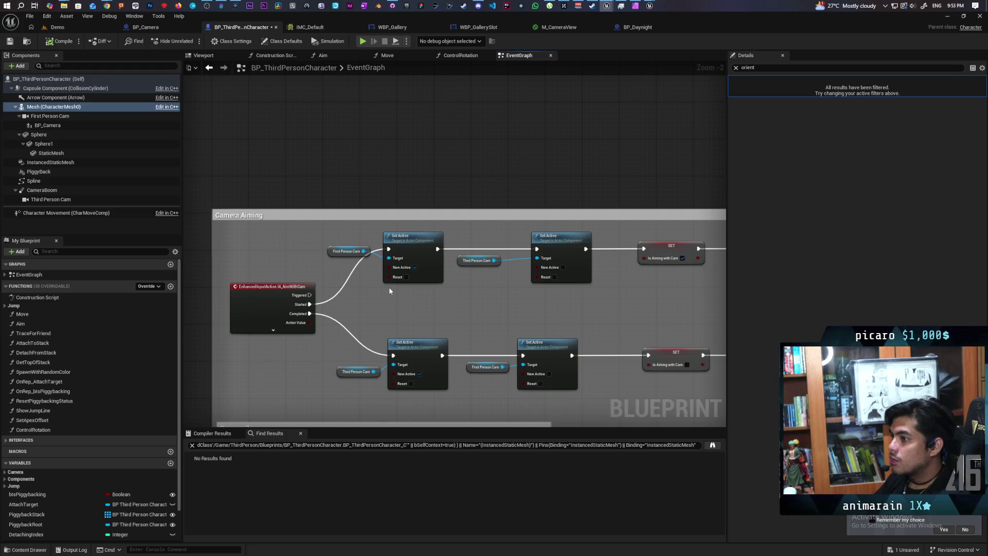
drag(396, 323, 330, 322)
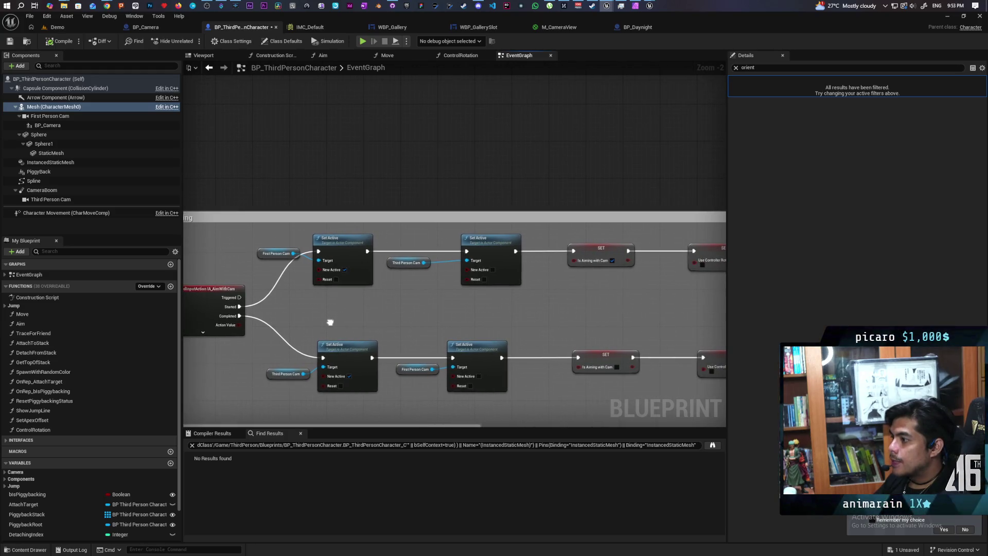
scroll(428, 314, down, 1)
mouse_move(421, 316)
mouse_down()
mouse_move(309, 295)
mouse_move(561, 256)
mouse_move(684, 260)
mouse_move(455, 318)
mouse_move(291, 304)
mouse_up()
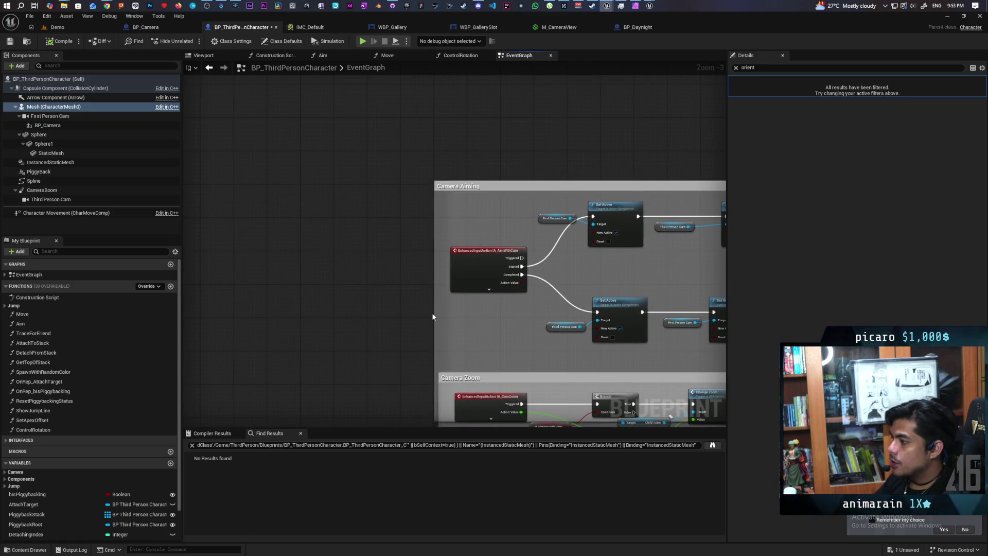
drag(458, 278, 342, 274)
click(379, 353)
scroll(379, 345, up, 3)
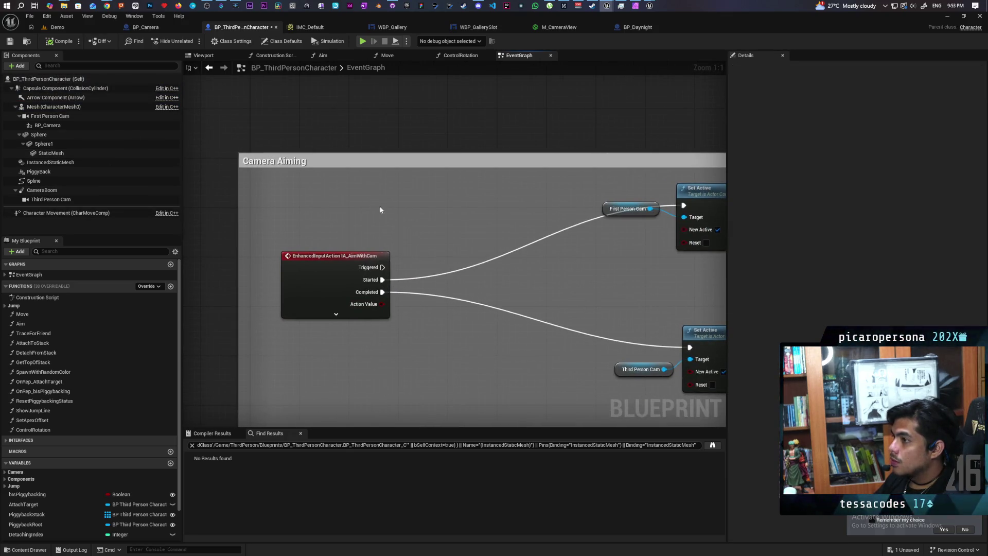
Add a Set Actor Rotation node and a Camera Boom Get World Rotation node
right_click(438, 208)
text(set)
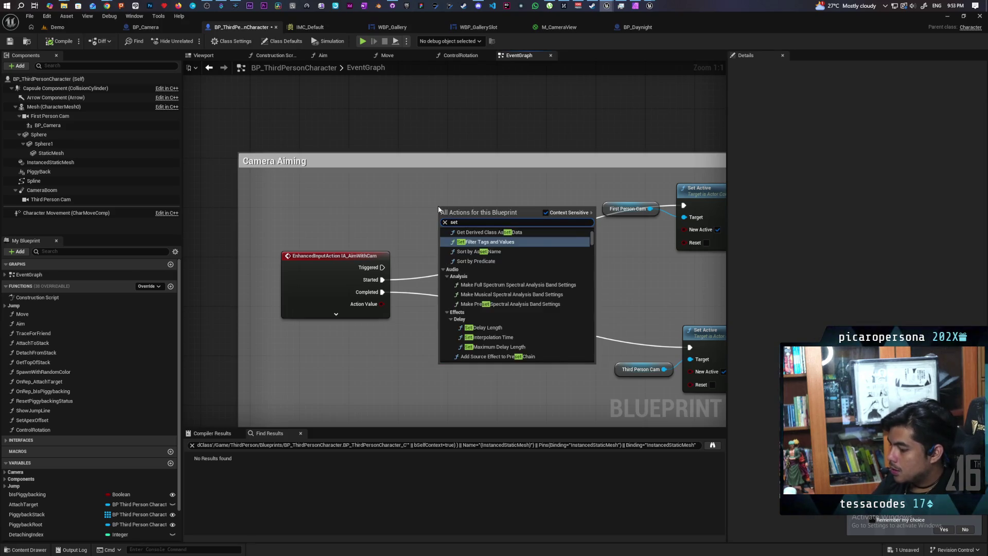
text( actor rota)
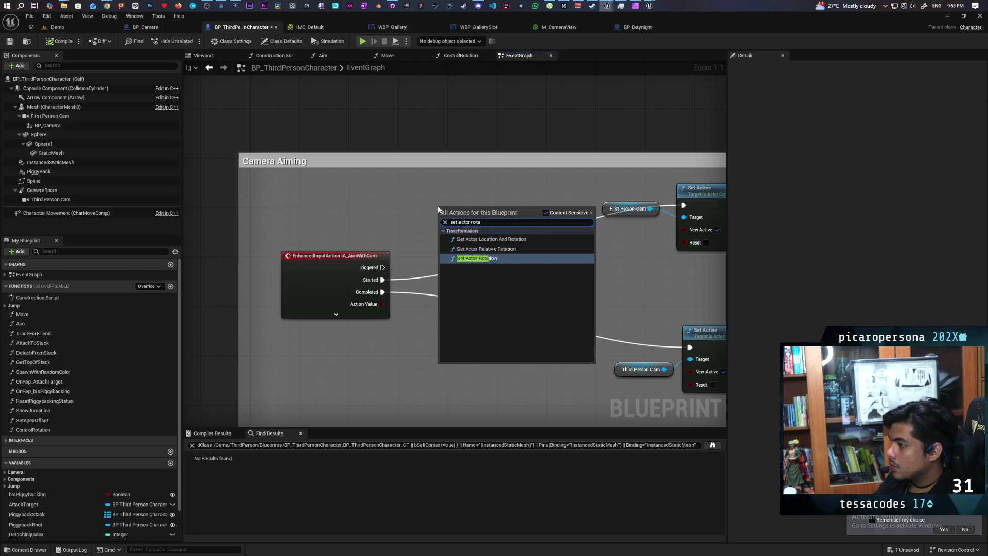
key(Return)
mouse_move(490, 212)
mouse_down()
mouse_move(512, 108)
mouse_move(518, 114)
mouse_up()
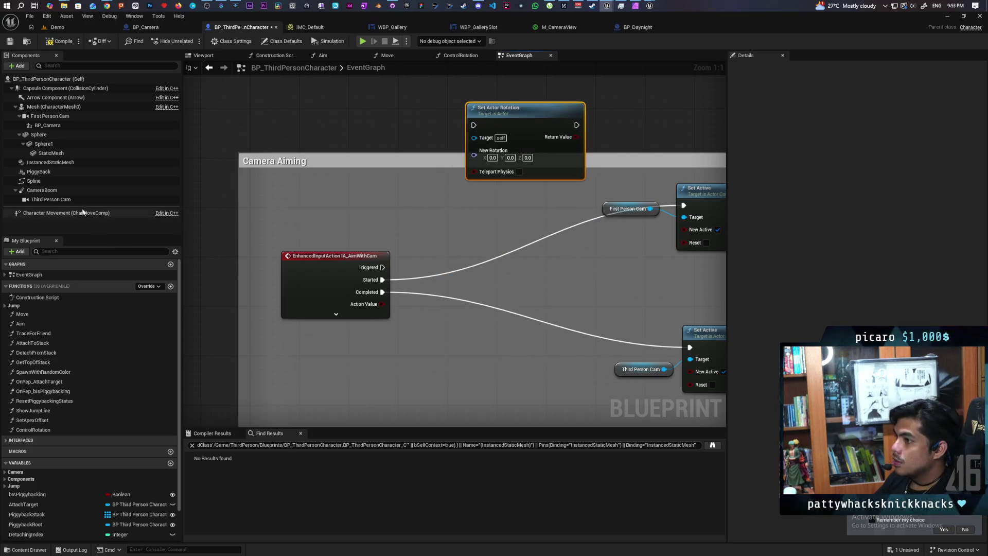
mouse_move(43, 190)
mouse_down()
mouse_move(266, 196)
mouse_move(318, 218)
mouse_up()
text(get w)
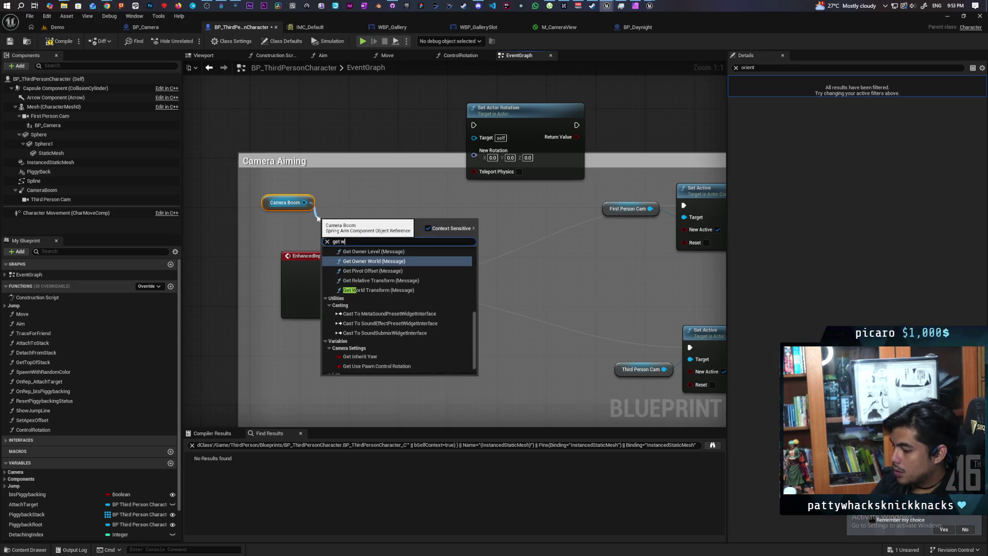
text(orld)
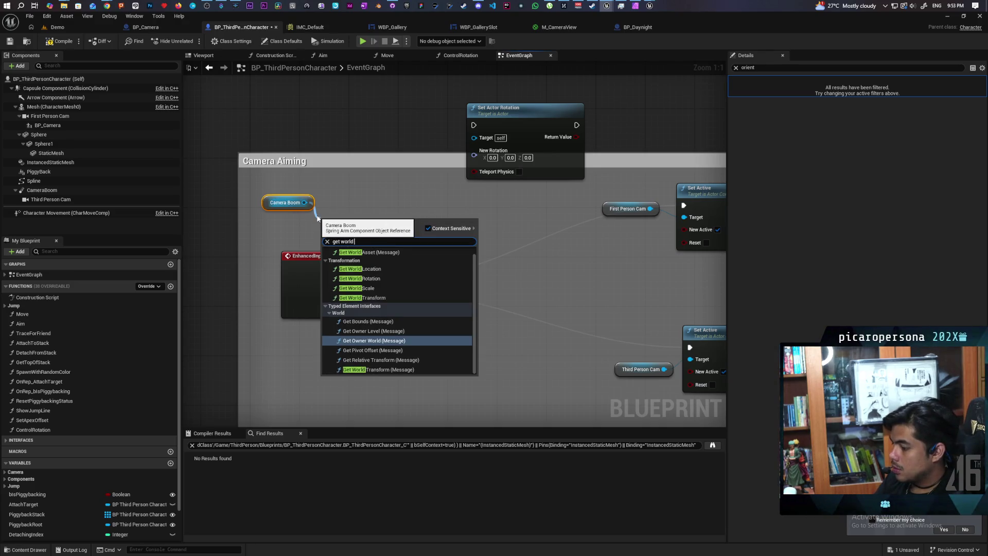
text( rota)
key(Return)
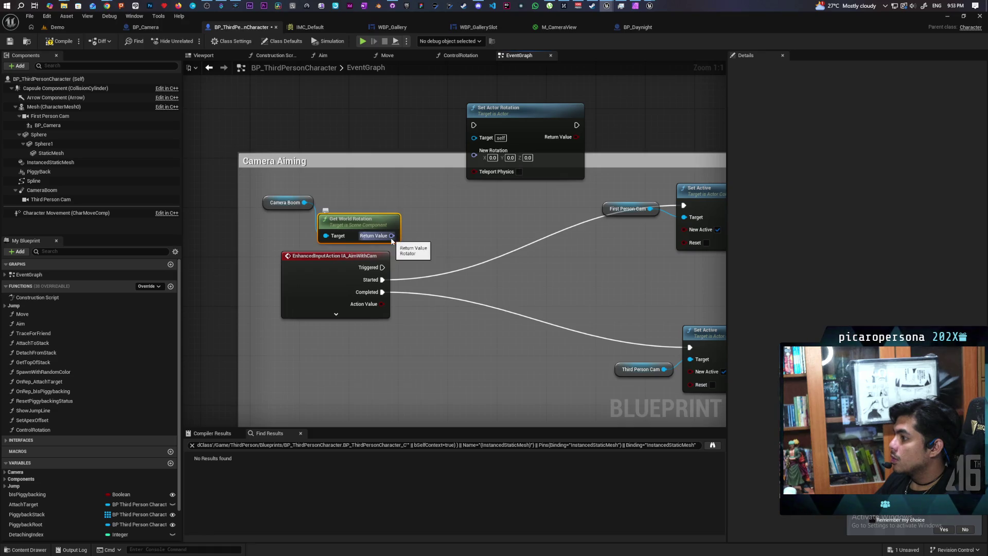
Break the world rotation and wire its Z (Yaw) into Set Actor Rotation's split New Rotation
right_click(391, 236)
drag(392, 236, 439, 235)
text(brea)
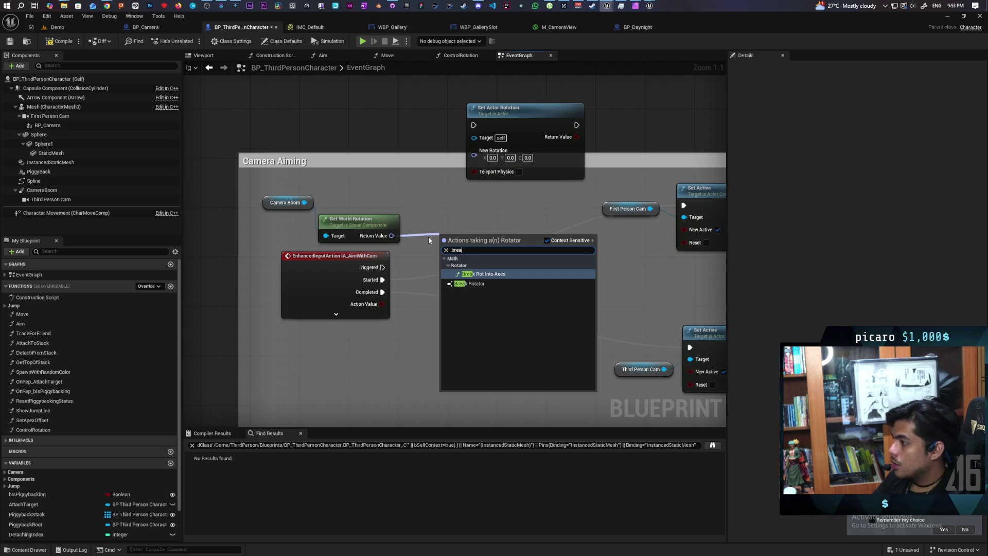
click(470, 284)
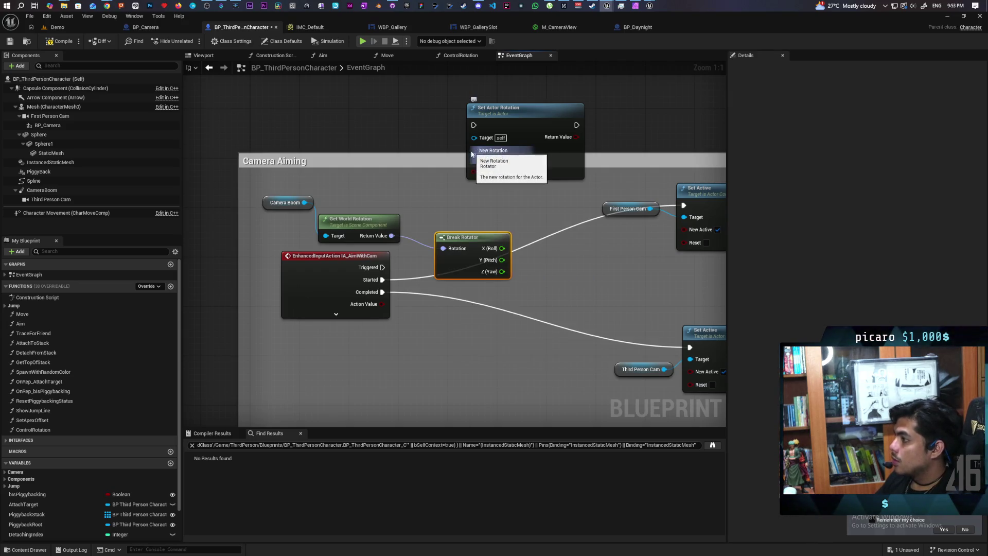
right_click(471, 154)
click(510, 186)
mouse_move(483, 250)
mouse_down()
mouse_move(372, 157)
mouse_move(371, 170)
mouse_move(474, 182)
mouse_up()
mouse_move(383, 268)
mouse_down()
mouse_move(408, 244)
mouse_move(472, 123)
mouse_move(500, 161)
mouse_move(491, 190)
mouse_move(355, 223)
mouse_move(447, 202)
mouse_move(474, 208)
mouse_move(510, 244)
mouse_move(476, 281)
mouse_up()
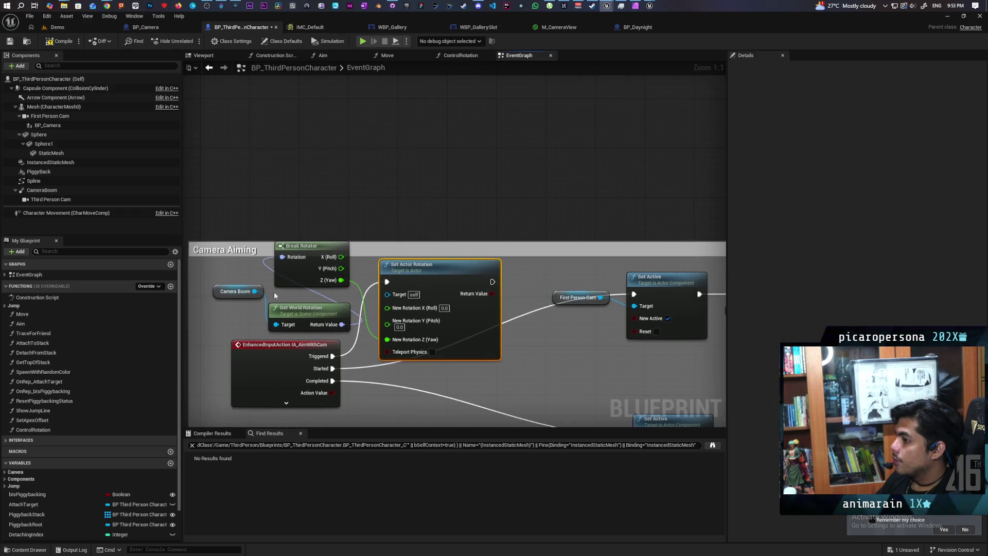
mouse_move(255, 291)
mouse_down()
mouse_move(335, 207)
mouse_move(399, 161)
mouse_up()
text(set world rotat)
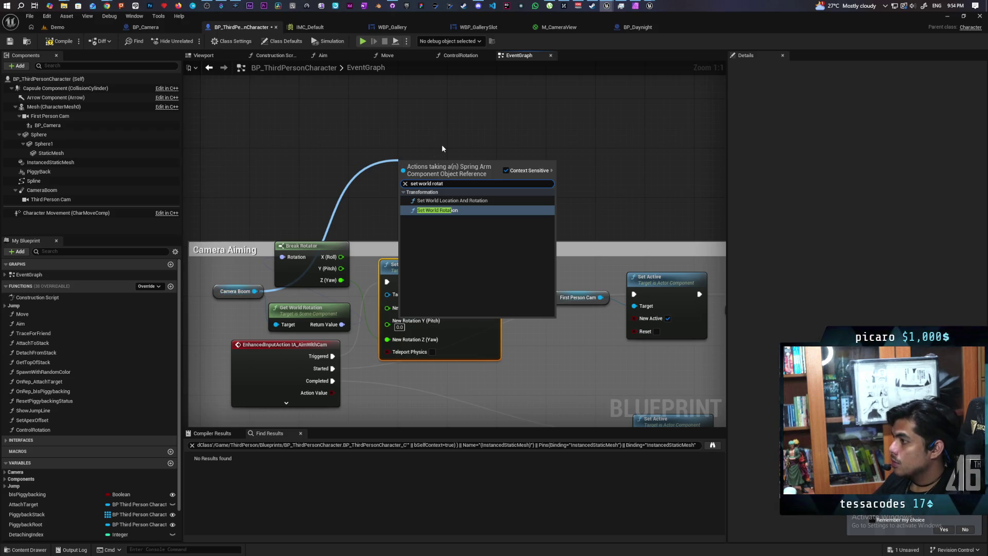
Add a Camera Boom Set World Rotation, split its rotation, and wire Roll and Pitch from Break Rotator
key(Return)
mouse_move(470, 197)
mouse_down()
mouse_move(581, 165)
mouse_move(568, 171)
mouse_up()
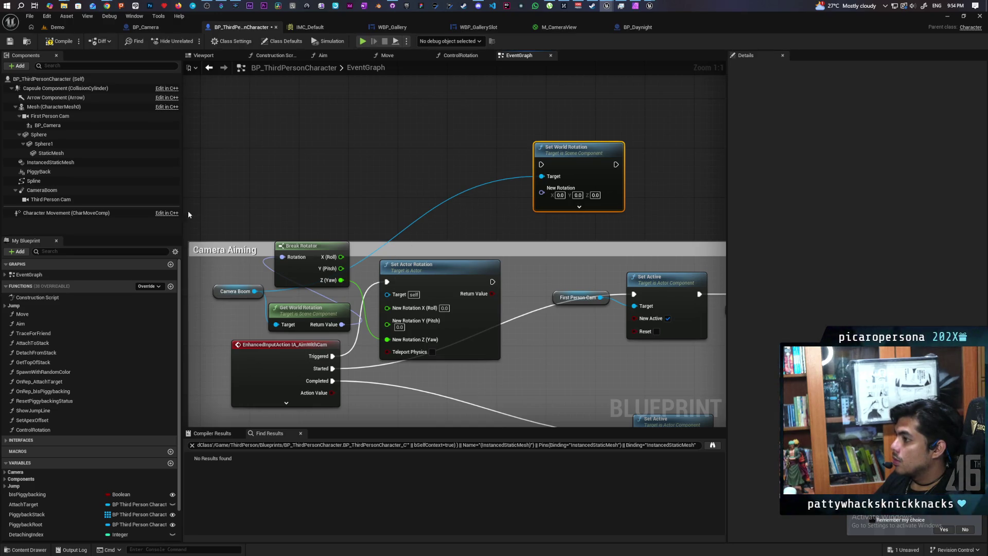
drag(312, 246, 347, 171)
right_click(542, 192)
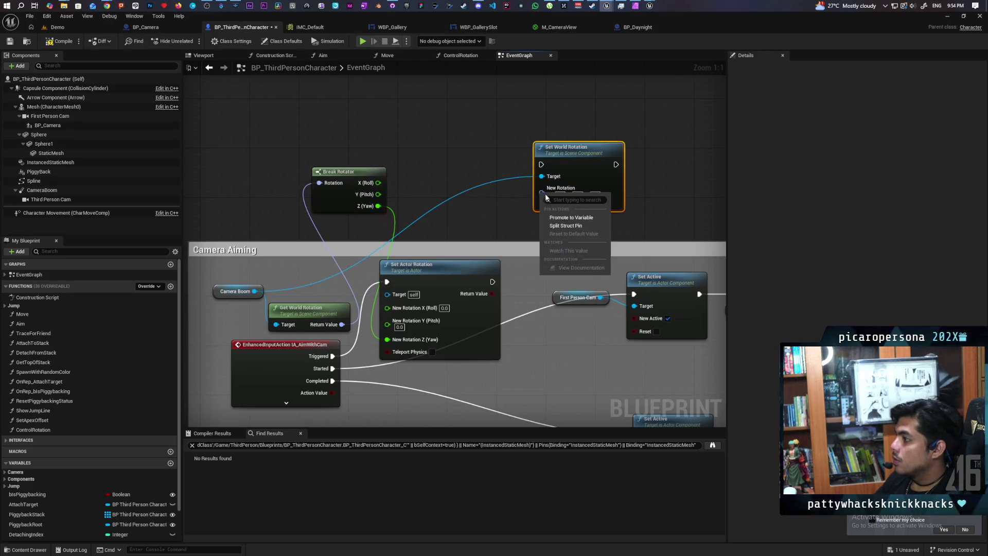
click(566, 226)
drag(575, 164, 569, 145)
drag(378, 183, 540, 176)
mouse_move(378, 194)
mouse_down()
mouse_move(525, 194)
mouse_move(536, 185)
mouse_move(537, 217)
mouse_up()
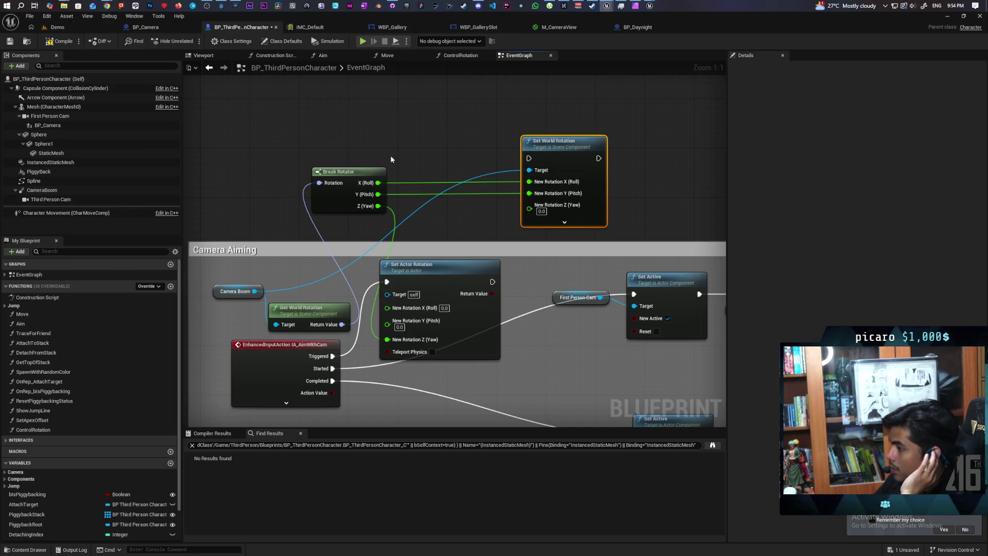
Add Get Actor Rotation, split its output, and feed its Yaw into Set World Rotation's Z
right_click(368, 109)
text(ge)
text(ctor)
text(otat)
key(Return)
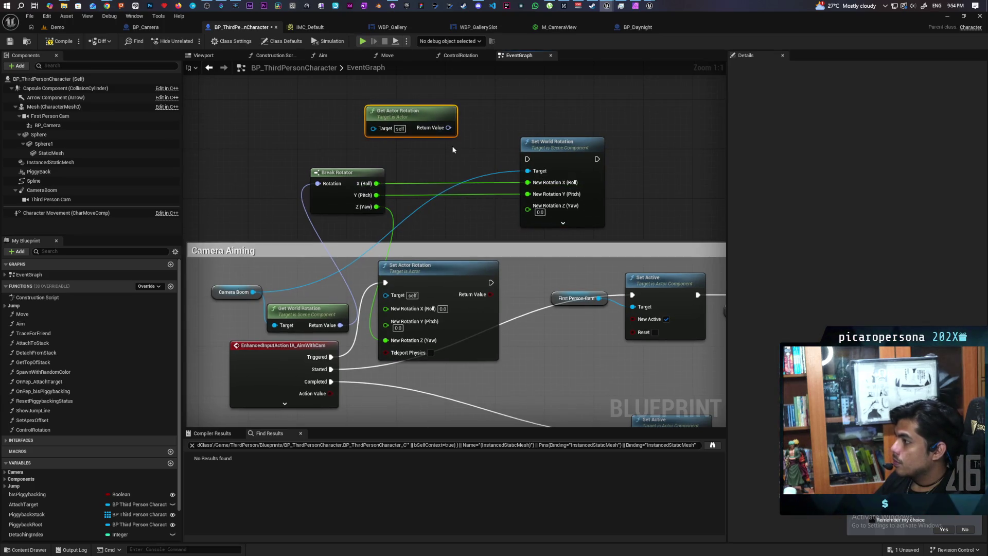
right_click(449, 128)
click(478, 163)
drag(467, 150, 527, 205)
Chain Started → Set Actor Rotation → Set World Rotation → Set Active, unhook Triggered, and compile
mouse_move(491, 282)
mouse_down()
mouse_move(530, 273)
mouse_move(528, 159)
mouse_up()
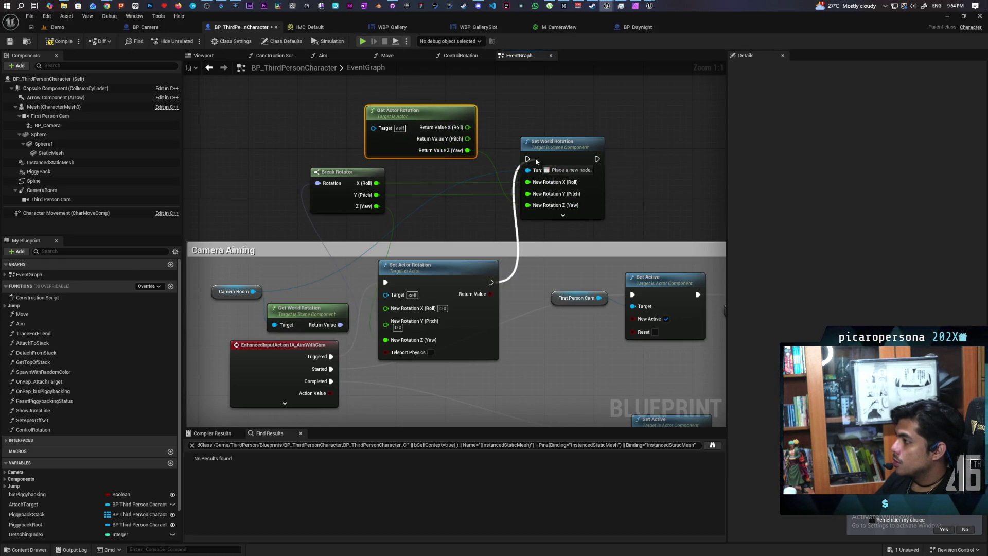
drag(597, 158, 633, 294)
mouse_move(544, 263)
mouse_down()
mouse_move(526, 231)
mouse_move(532, 213)
mouse_up()
mouse_move(322, 321)
mouse_down()
mouse_move(355, 309)
mouse_move(374, 232)
mouse_up()
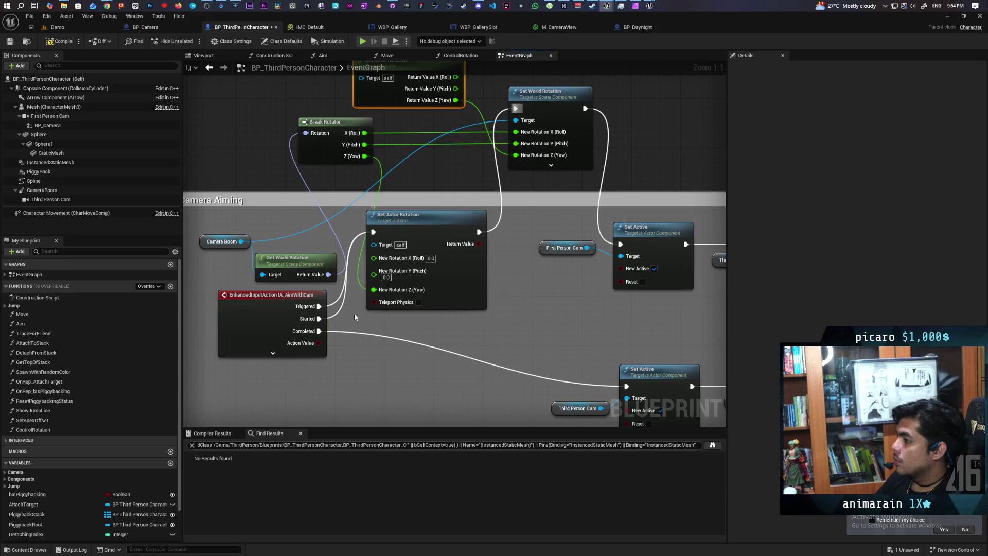
alt+click(319, 306)
click(61, 41)
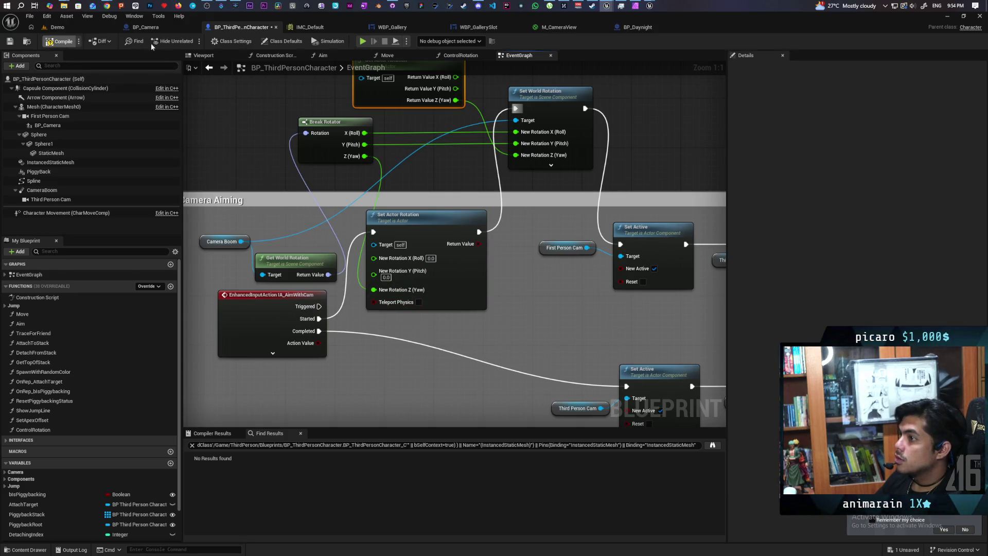
Play the Demo level, testing aiming with C while moving, then stop the session
click(73, 28)
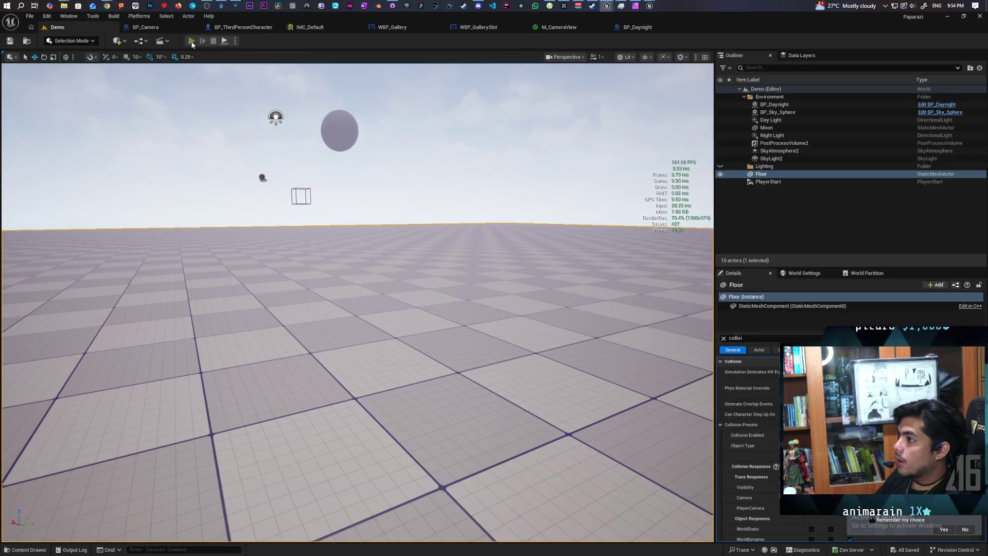
click(191, 41)
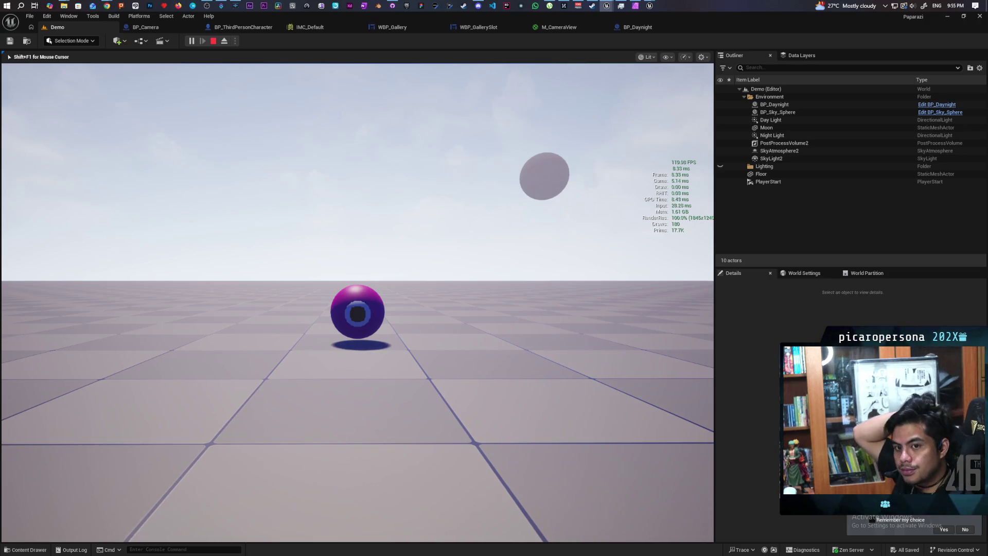
key(c)
key(c)
key(c)
key(c)
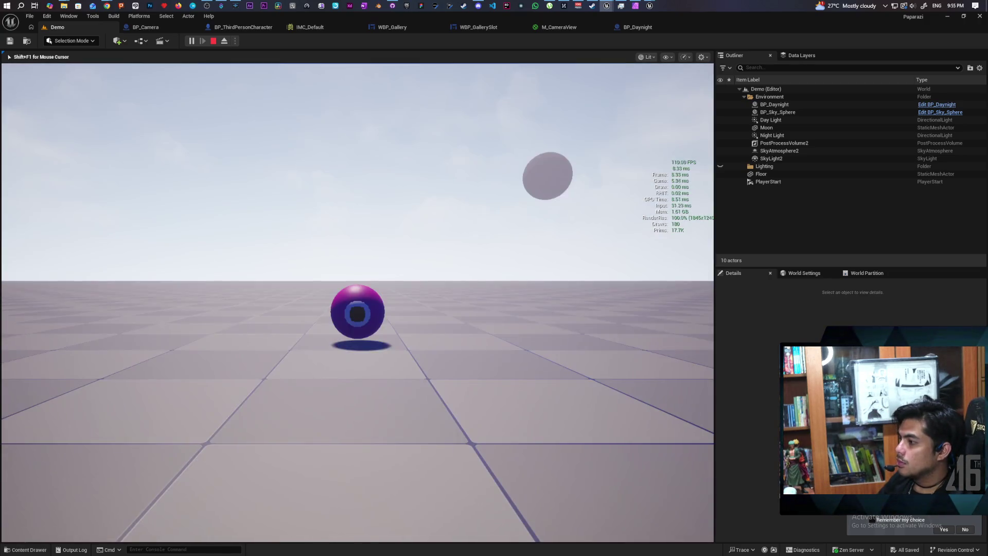
key(c)
key(c)
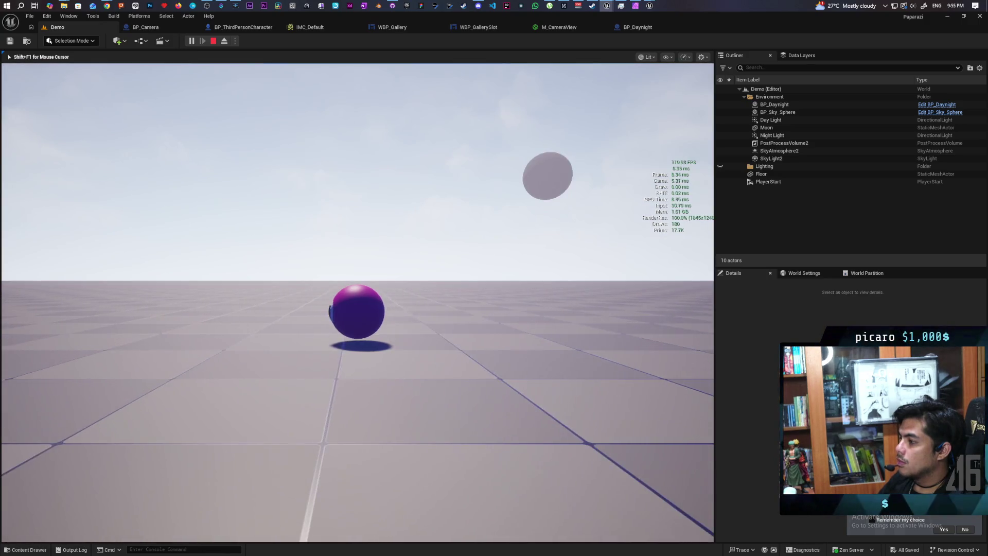
key(c)
key(c)
key(c)
key(c)
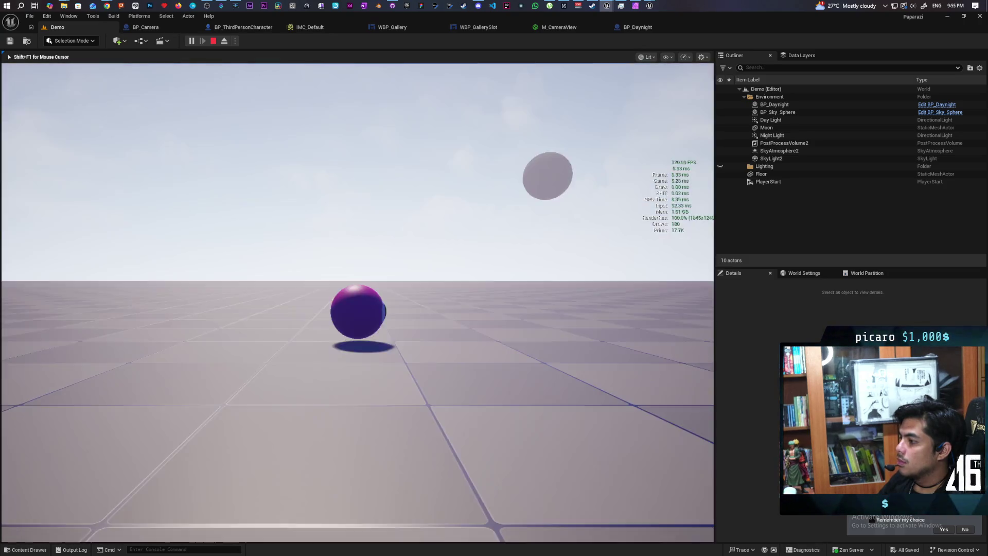
key(c)
key(c)
key(c)
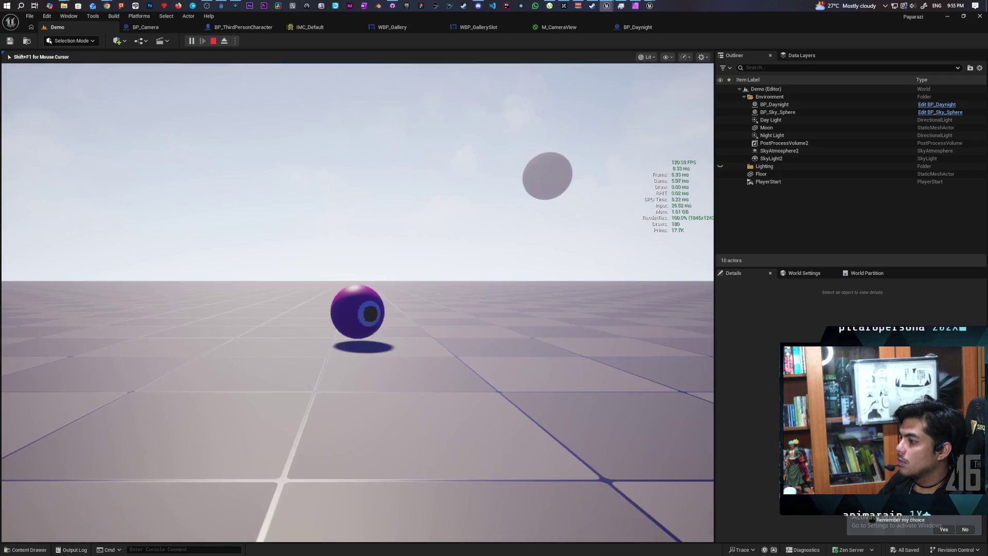
key(w)
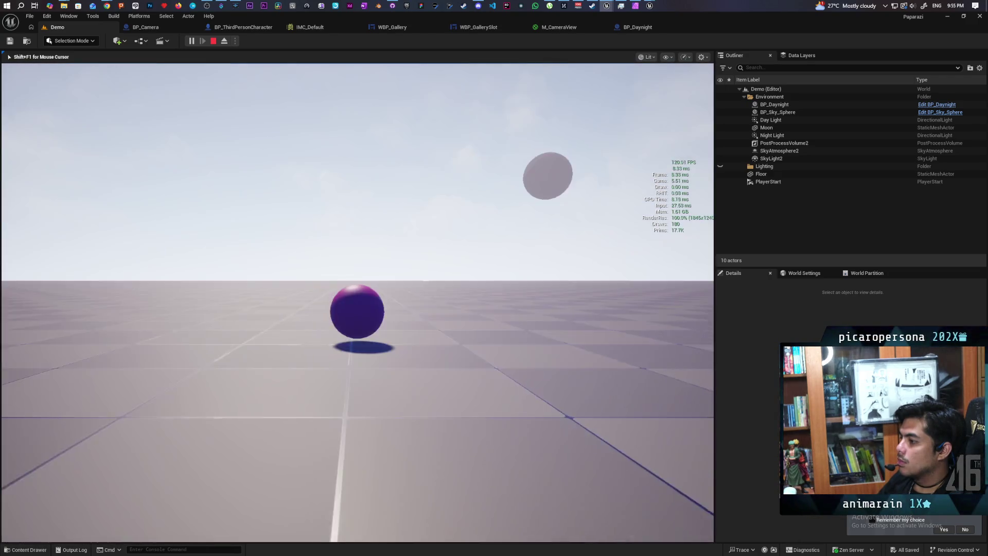
key(c)
key(c)
key(c)
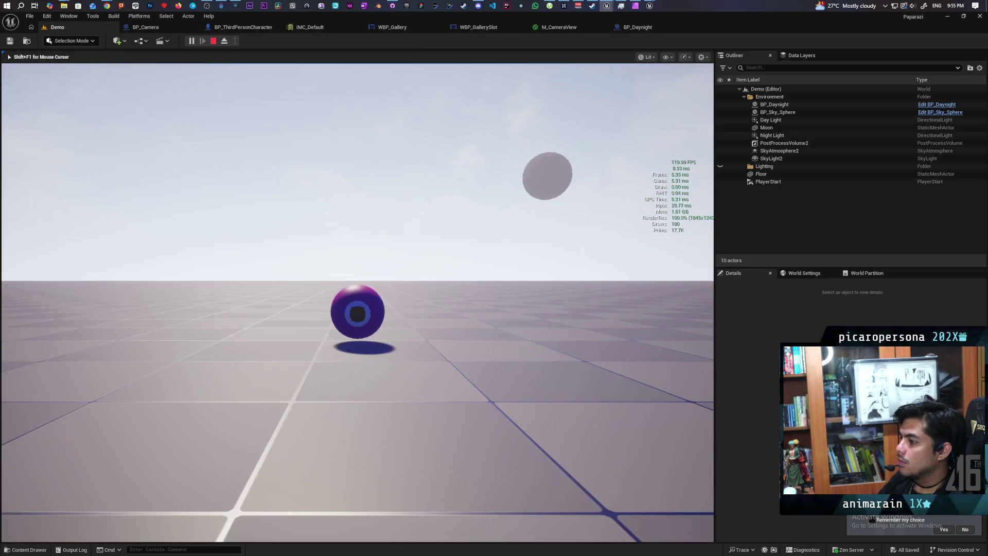
key(Escape)
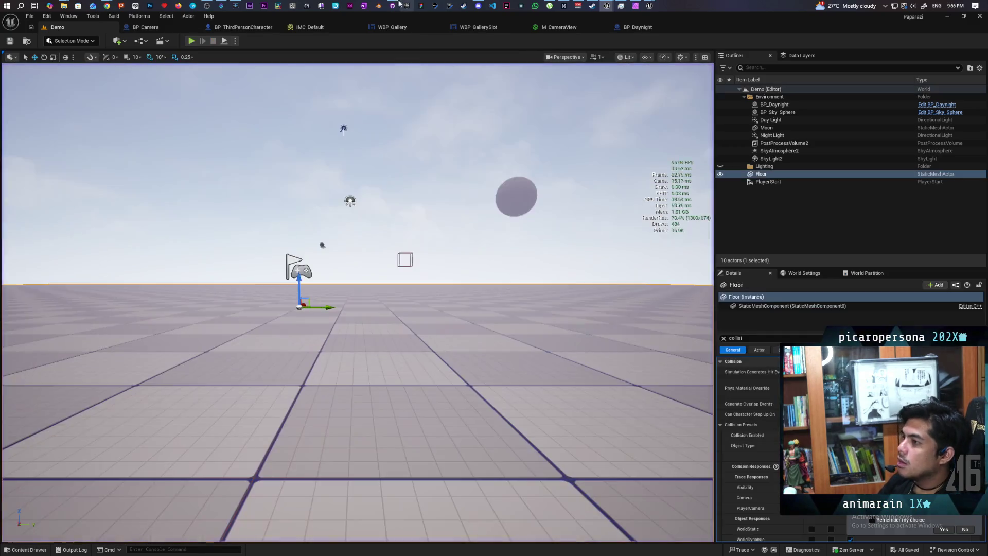
Run and stop another play session, then switch to the BP_Camera blueprint
click(193, 42)
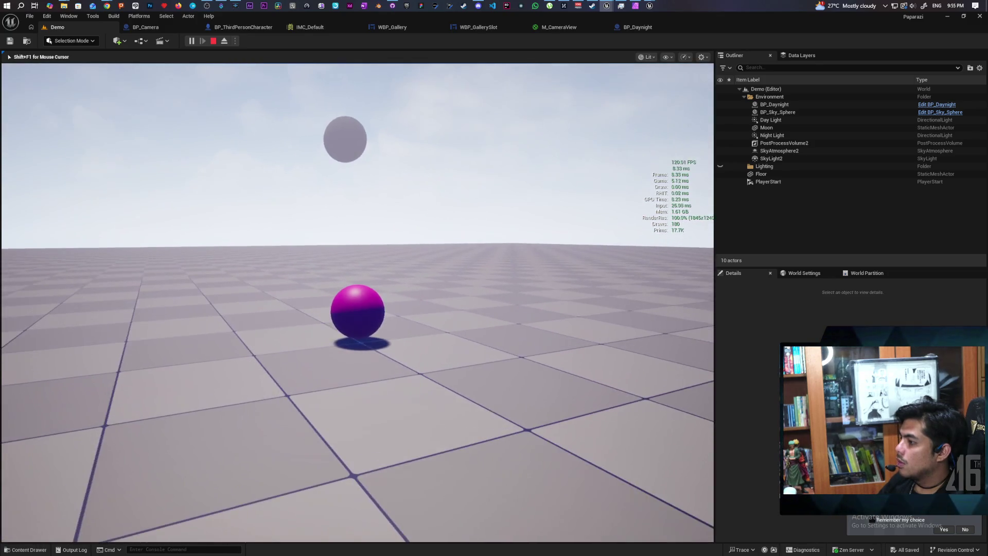
key(Escape)
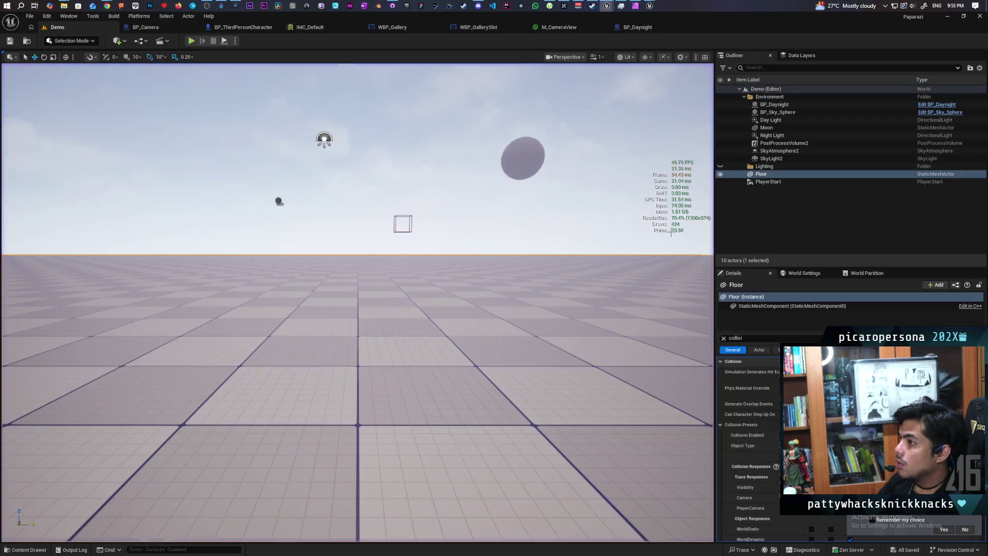
click(148, 28)
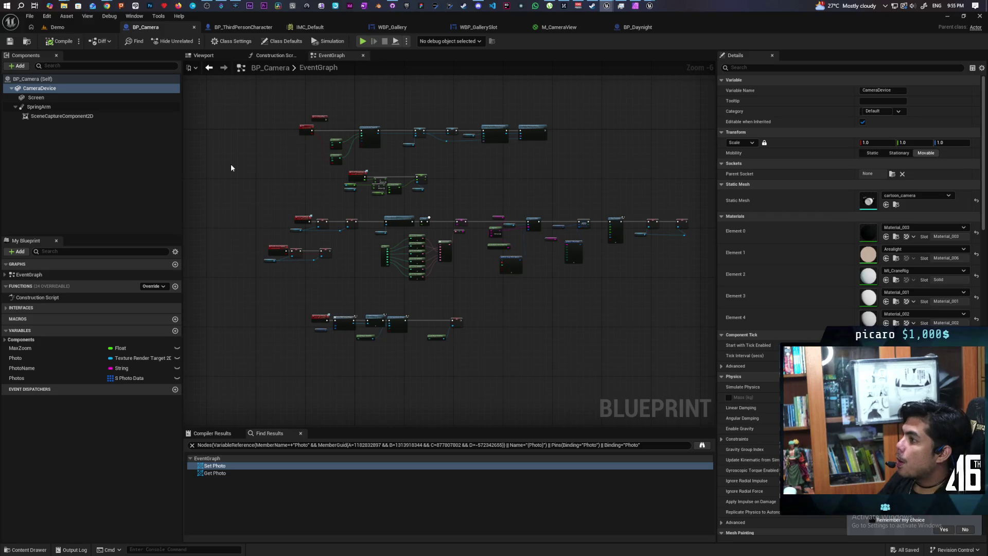
Back in BP_ThirdPersonCharacter, nudge Set Actor Rotation right and Get World Rotation left
click(255, 29)
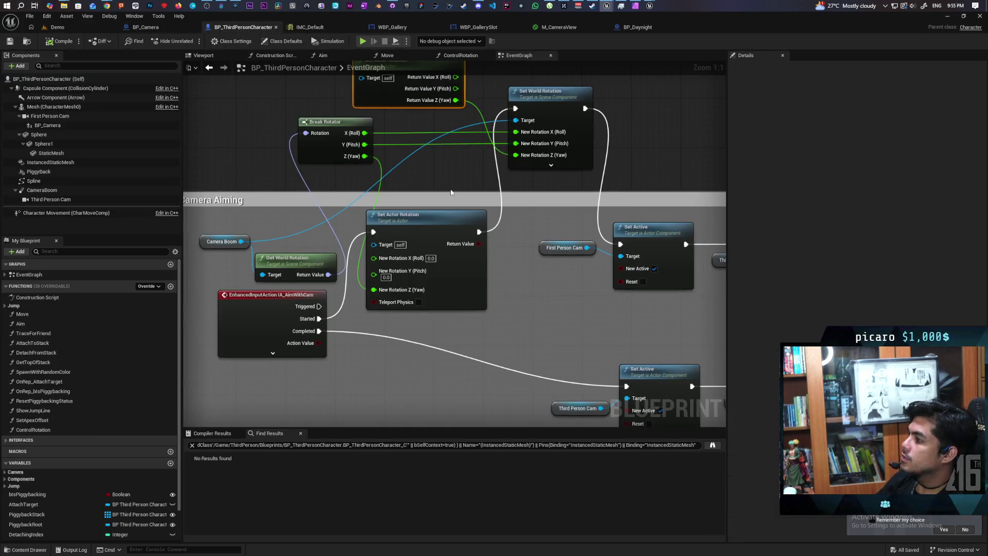
scroll(451, 192, down, 5)
scroll(451, 156, up, 2)
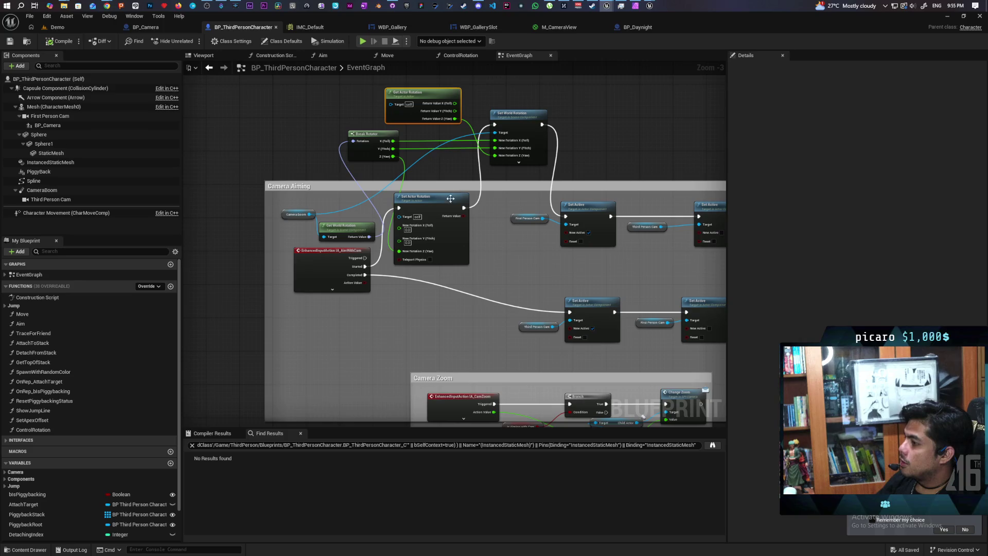
scroll(327, 227, up, 3)
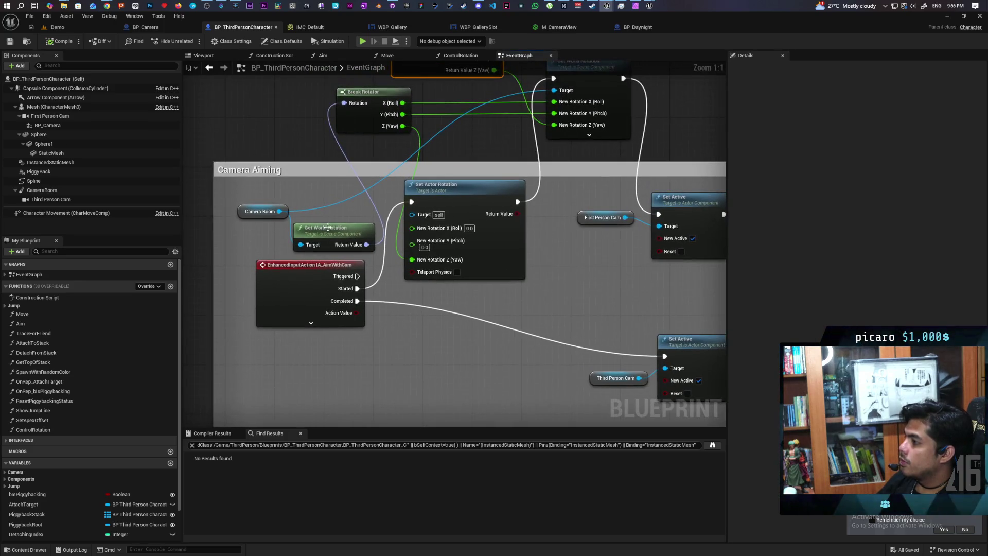
drag(457, 201, 475, 202)
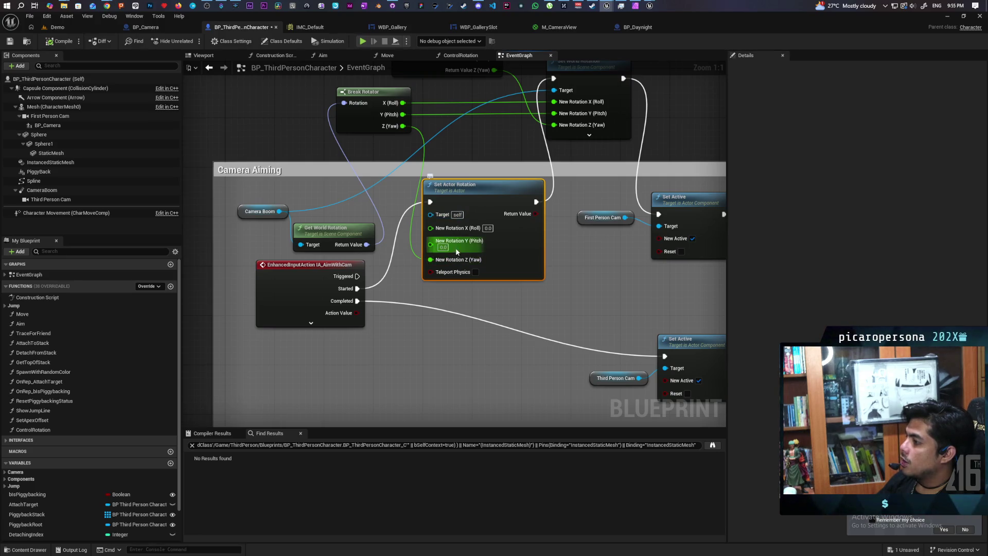
drag(457, 252, 485, 284)
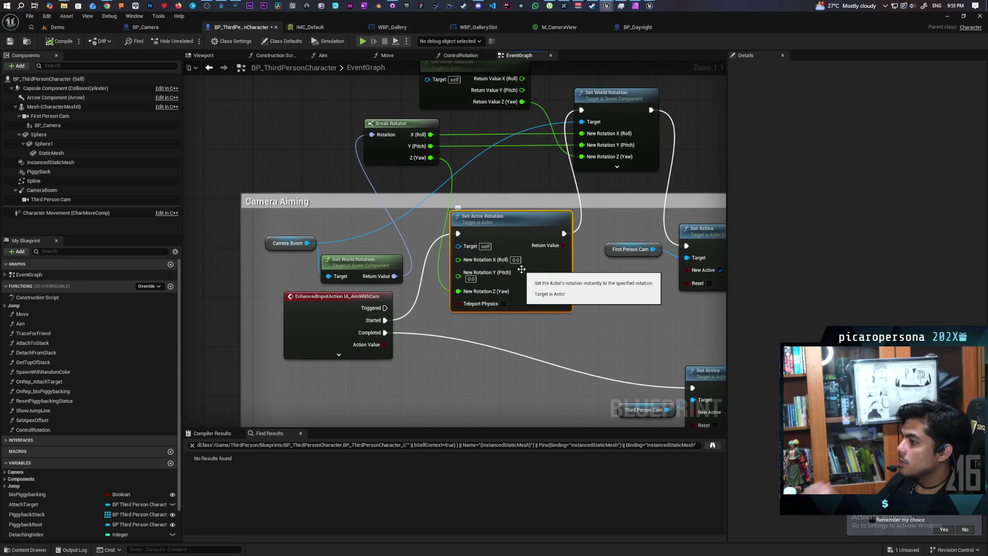
drag(372, 267, 315, 267)
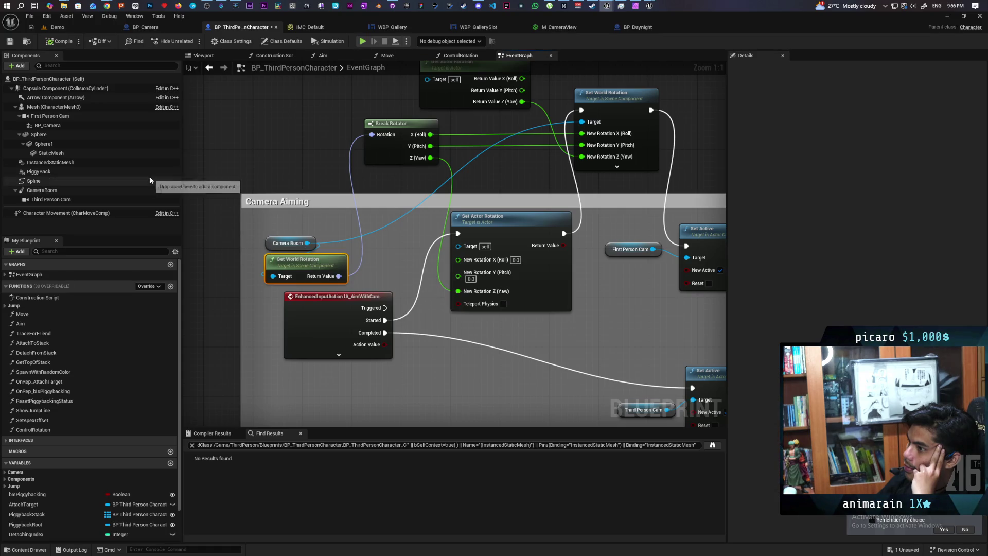
Select the Arrow Component, view it in the character's Viewport, and compile the blueprint
click(67, 97)
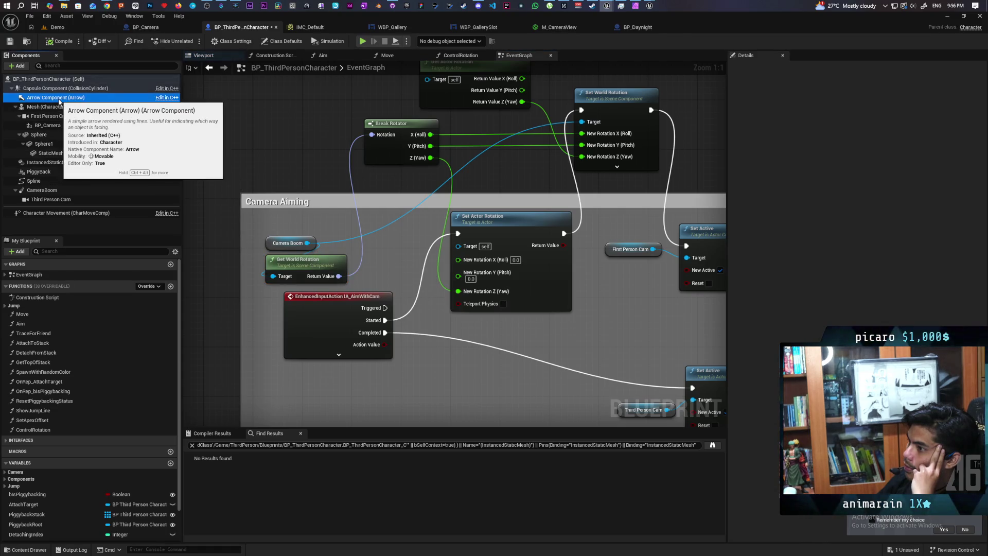
double_click(109, 95)
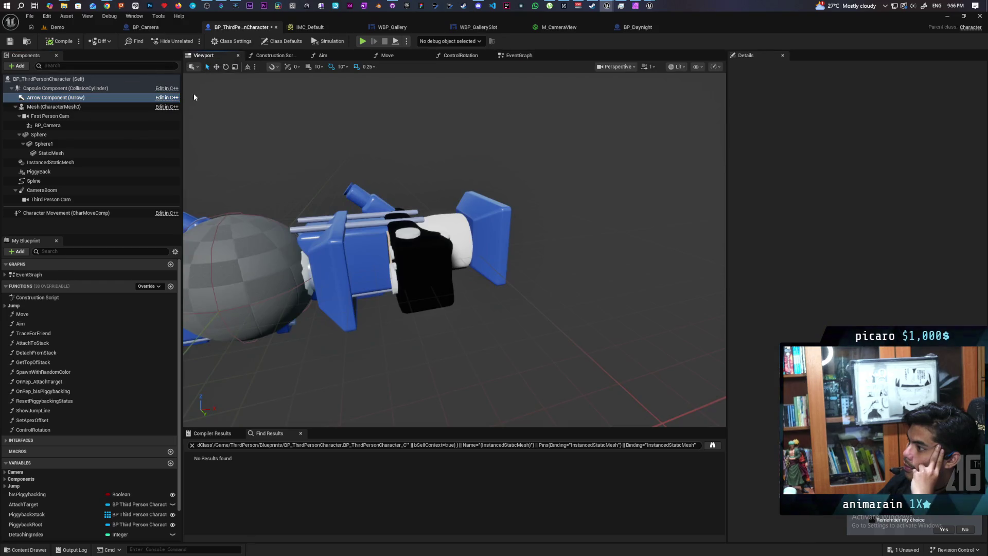
click(47, 98)
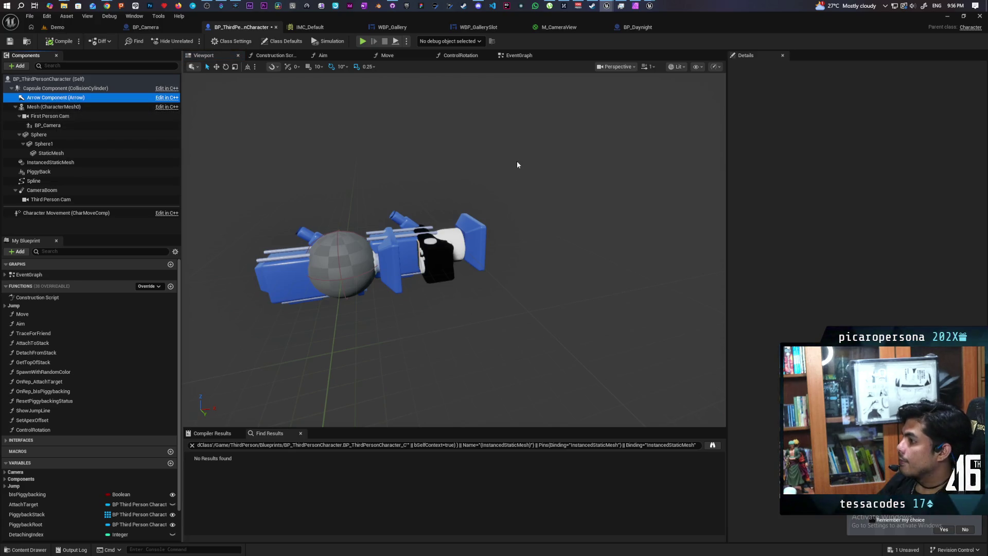
click(47, 42)
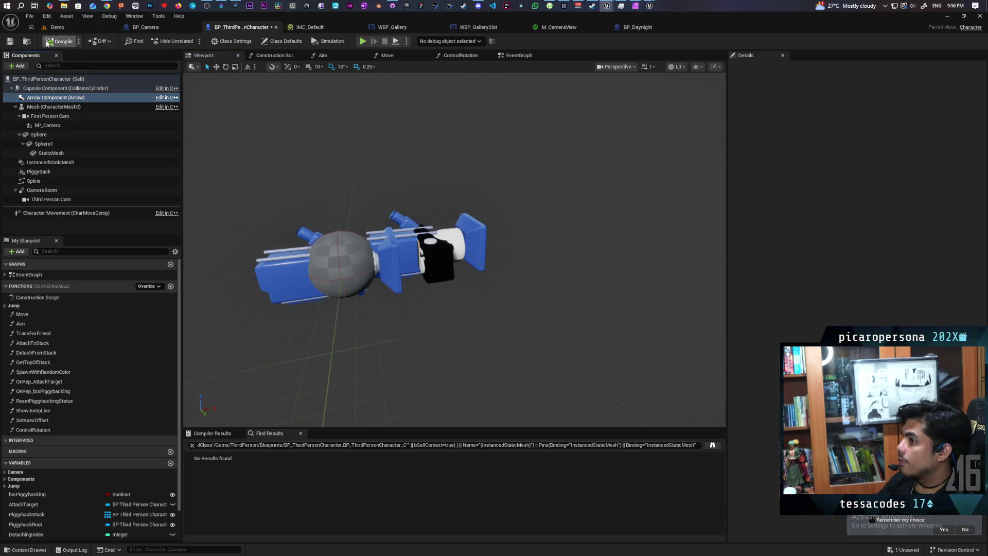
click(47, 98)
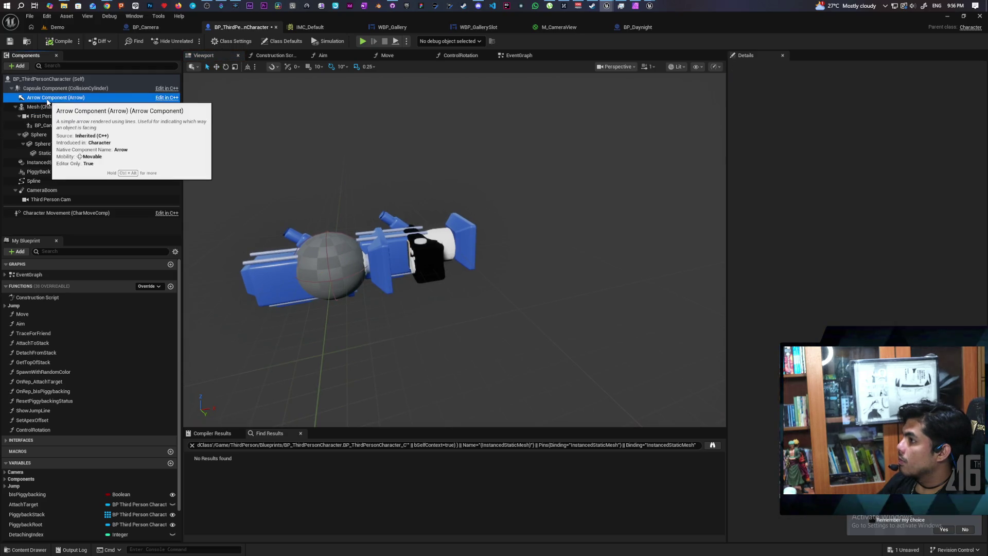
Open the Construction Script and check Class Defaults for Orient Rotation to Movement, then clear the filter
click(267, 56)
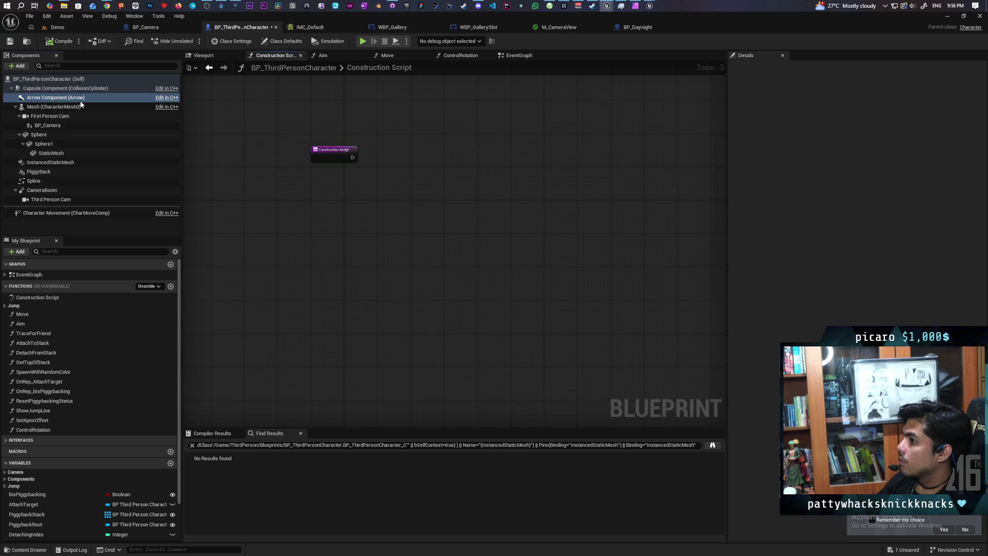
click(53, 101)
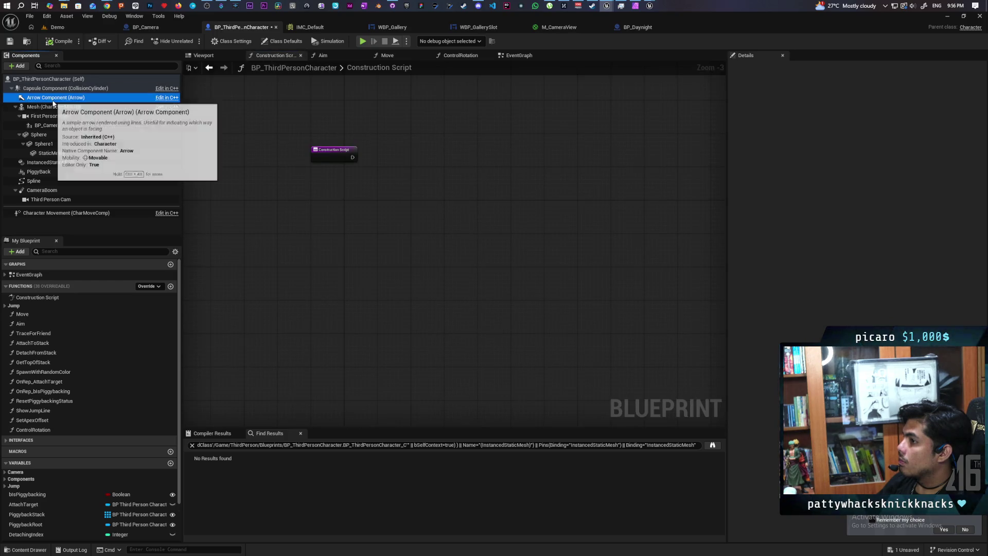
click(280, 42)
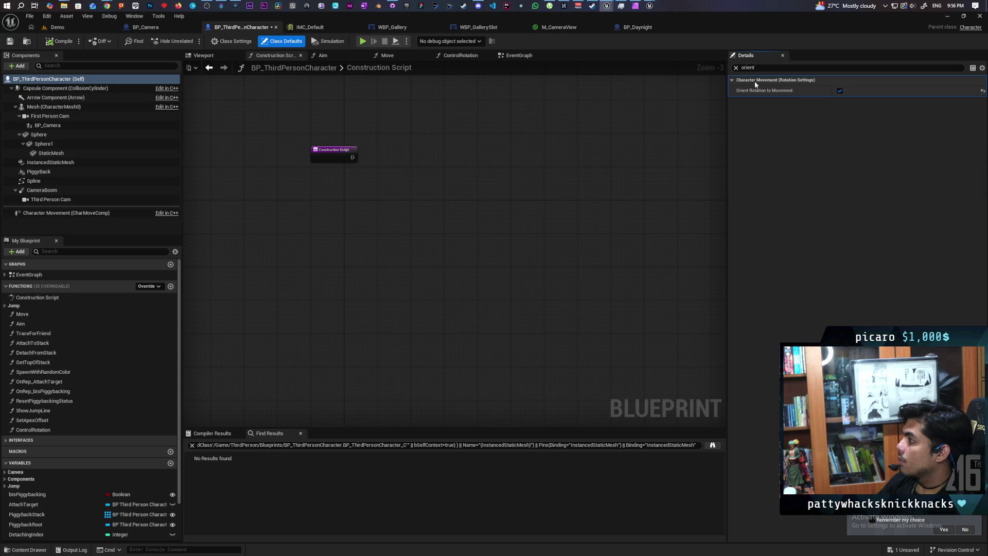
click(735, 68)
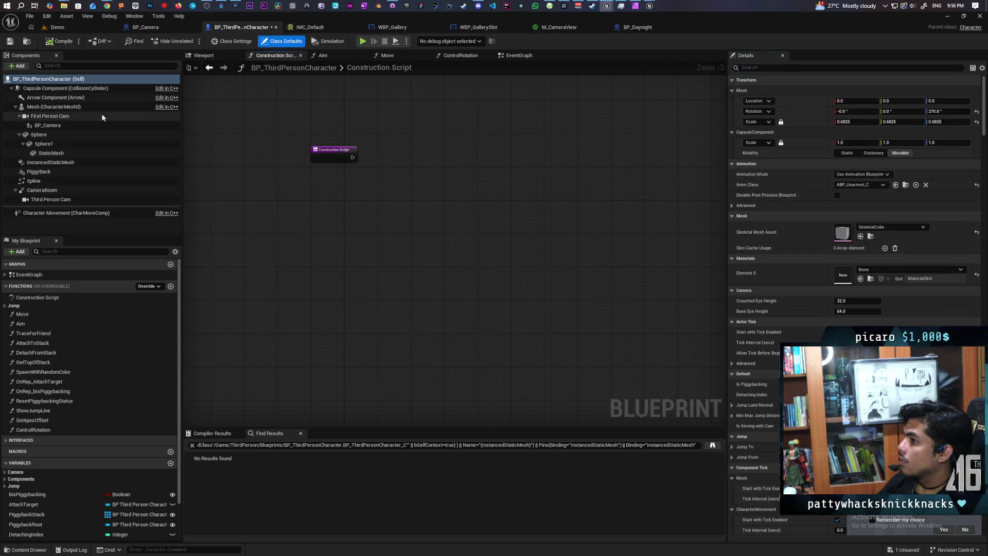
click(84, 98)
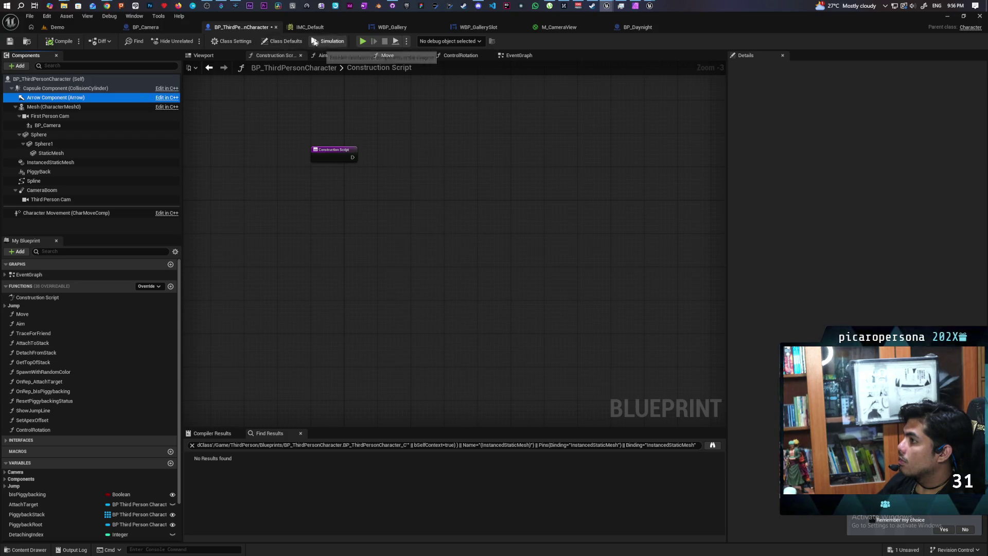
Search the class defaults, then drop an Arrow Component reference into the Construction Script
click(283, 41)
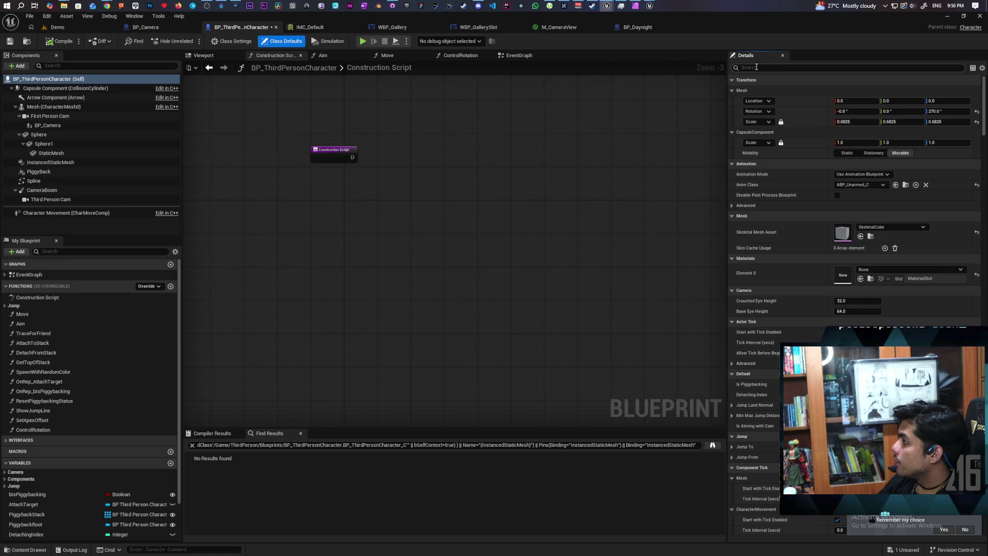
text(arrow)
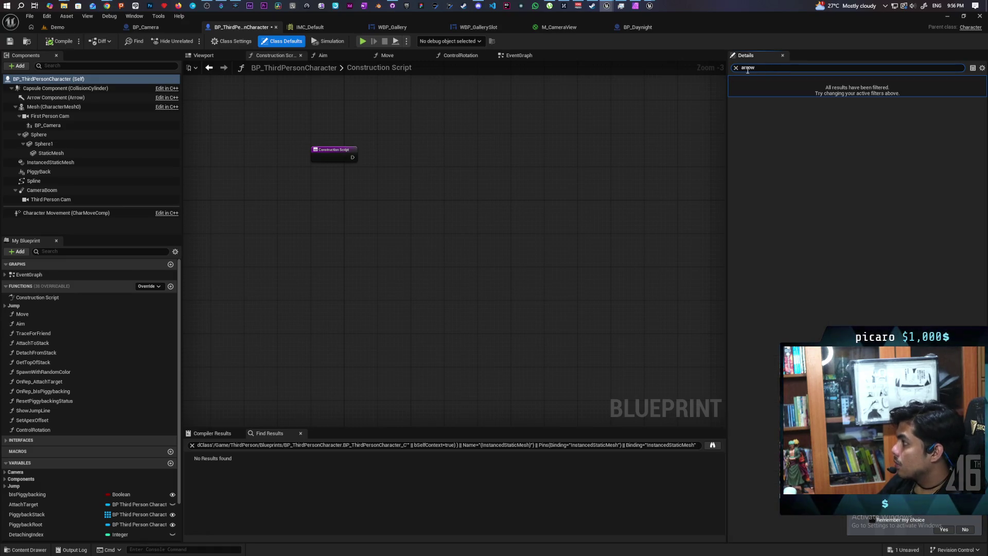
click(736, 67)
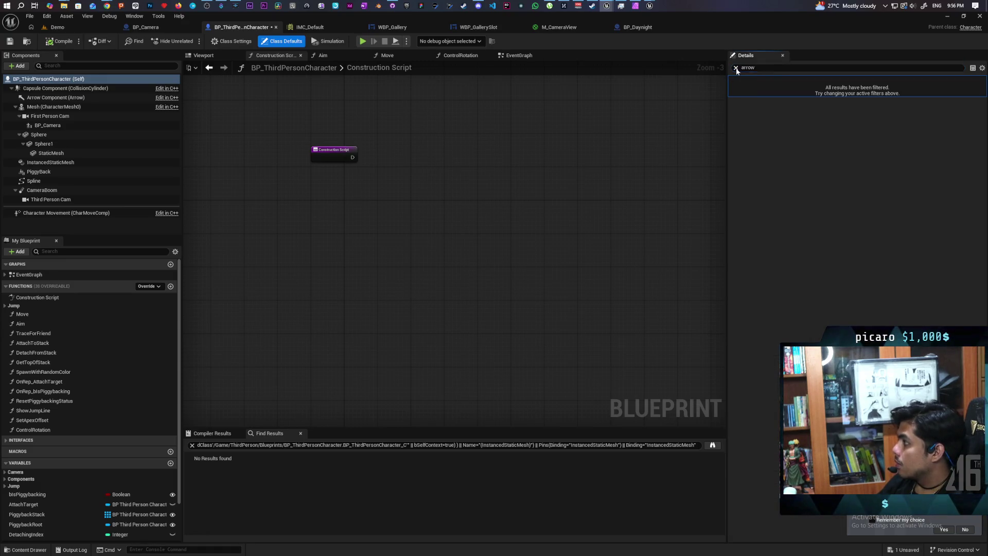
mouse_move(51, 97)
mouse_down()
mouse_move(348, 192)
mouse_move(403, 164)
mouse_up()
Add a Set Hidden in Game node for the arrow, driven by the construction entry
scroll(365, 192, up, 3)
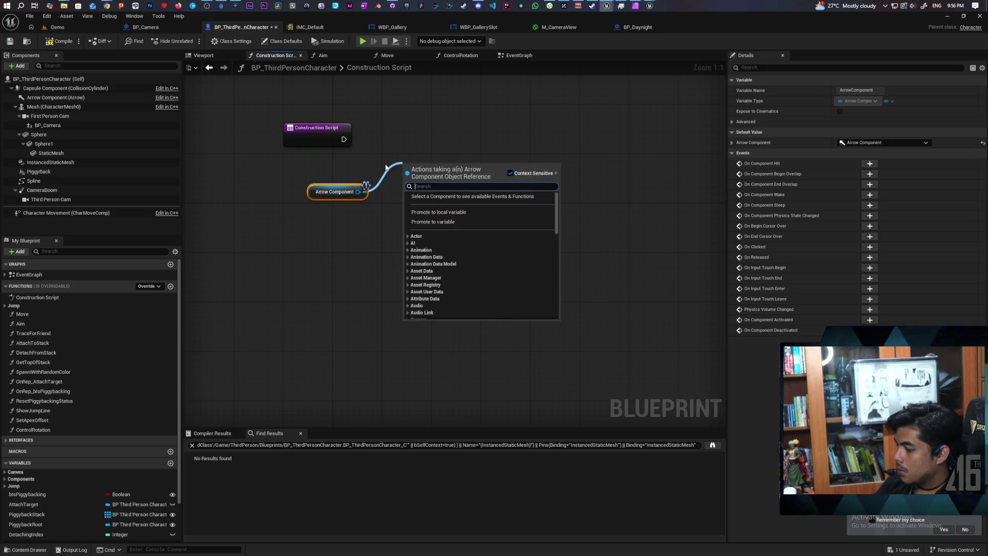
text(set hidden)
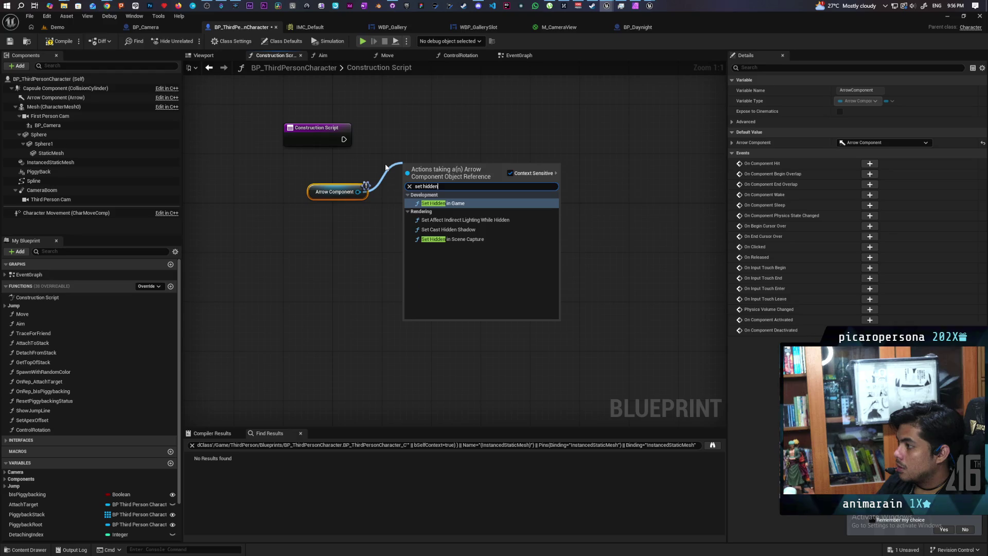
key(Return)
mouse_move(428, 175)
mouse_down()
mouse_move(428, 144)
mouse_move(410, 154)
mouse_up()
drag(434, 155, 435, 142)
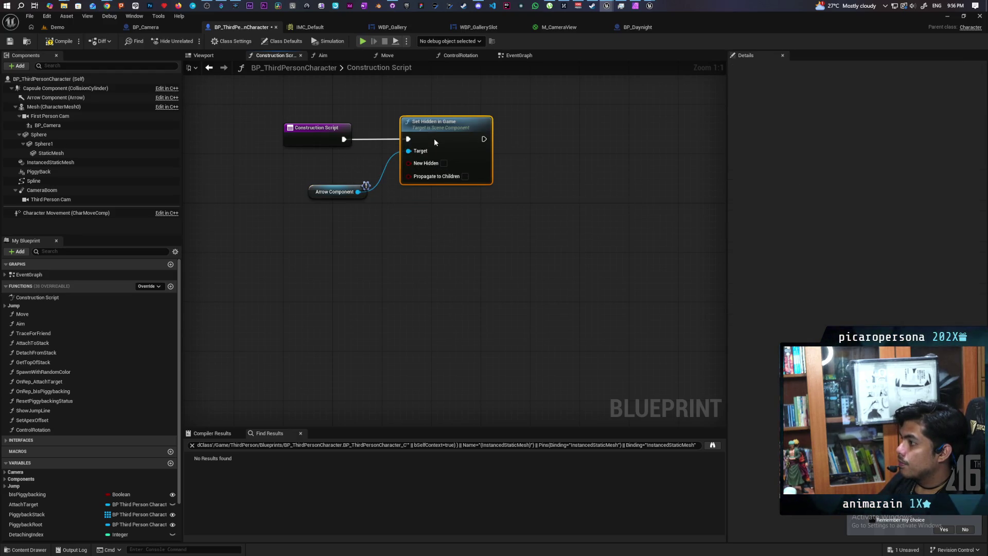
Compile, which fails because ArrowComponent isn't blueprint-visible, then delete the hide nodes and save
click(66, 40)
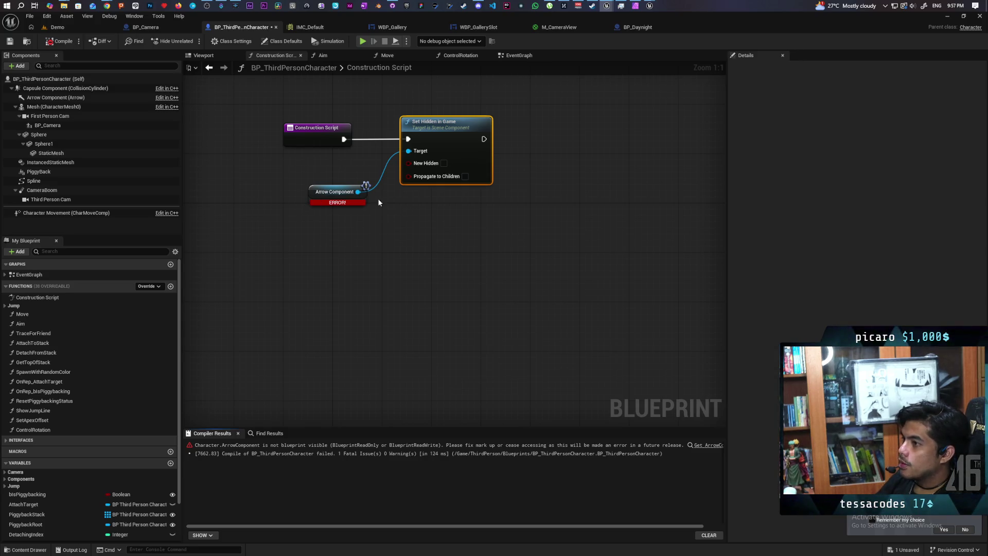
drag(358, 123, 475, 248)
key(Delete)
key(ctrl+s)
Add an Arrow1 component under the Capsule Component, set its Arrow Size to about 2.07, and return to Demo
click(203, 55)
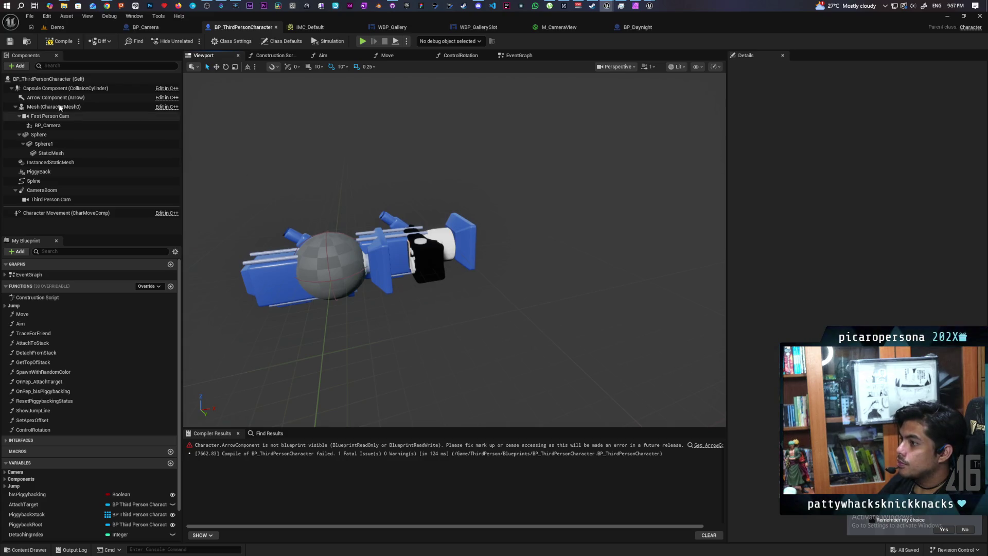
click(62, 88)
click(18, 66)
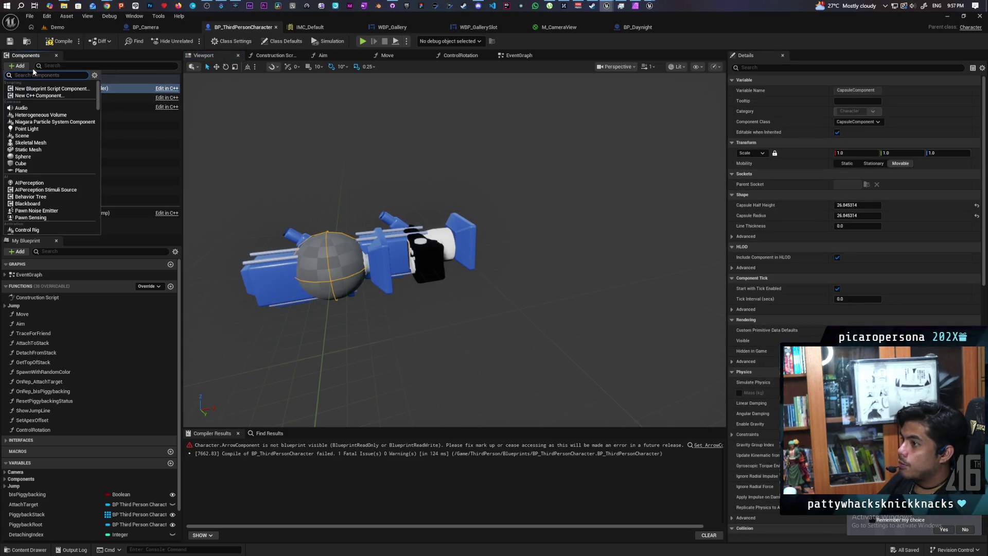
text(arrow)
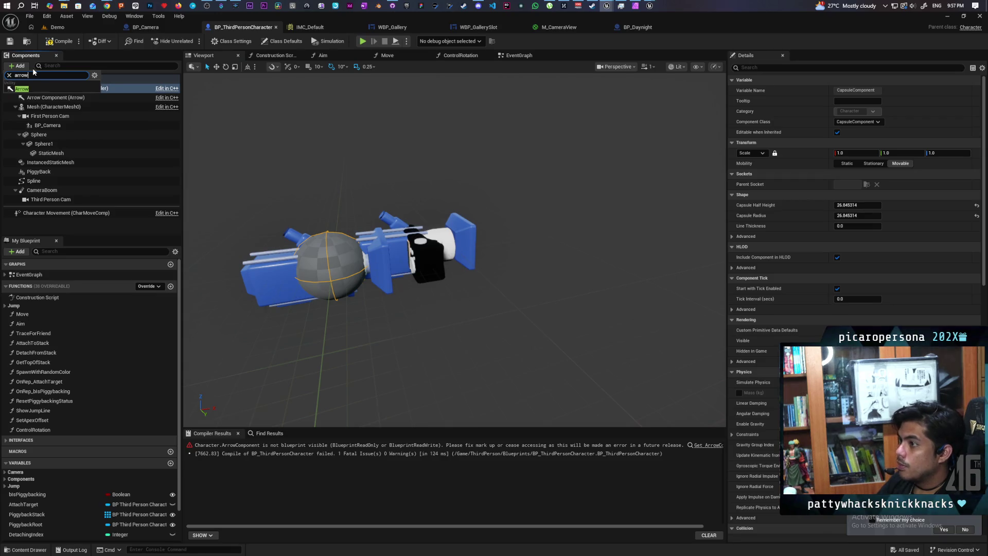
click(22, 89)
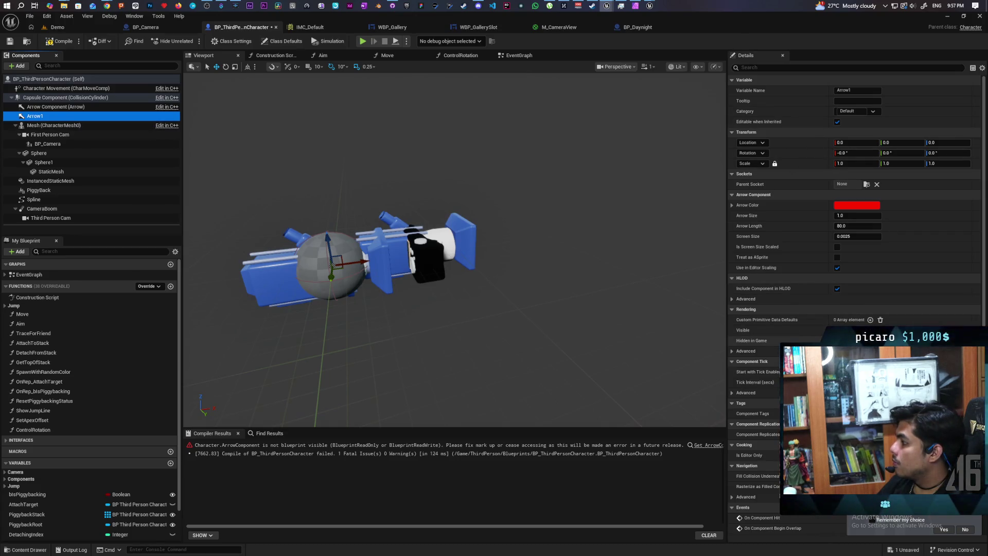
click(802, 360)
mouse_move(496, 300)
mouse_down()
mouse_move(496, 267)
mouse_move(507, 278)
mouse_move(502, 308)
mouse_move(484, 288)
mouse_up()
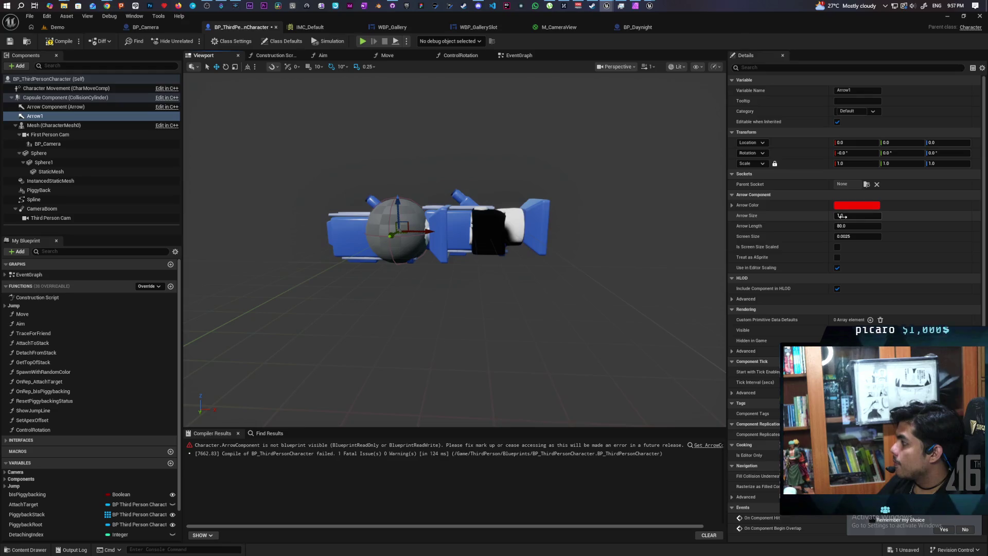
drag(858, 215, 875, 215)
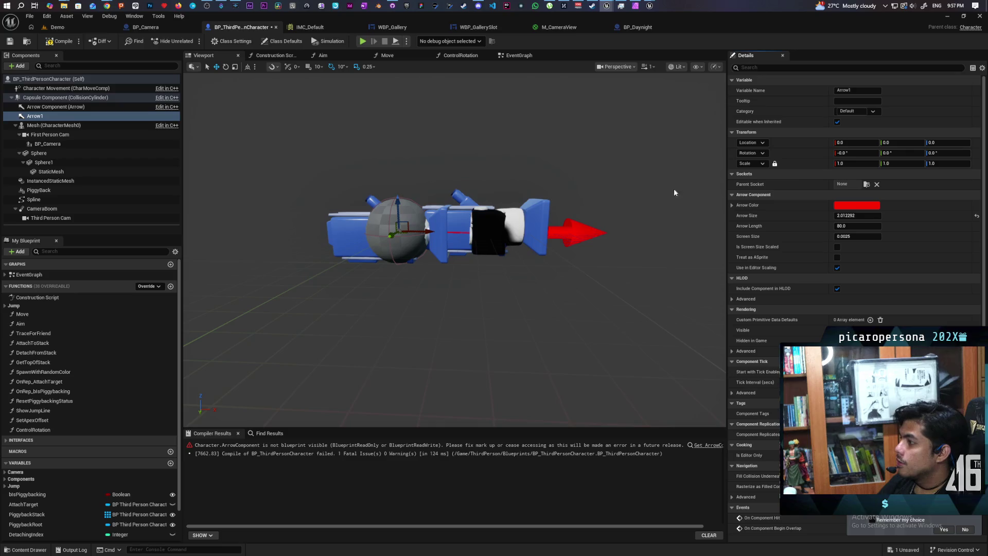
click(69, 28)
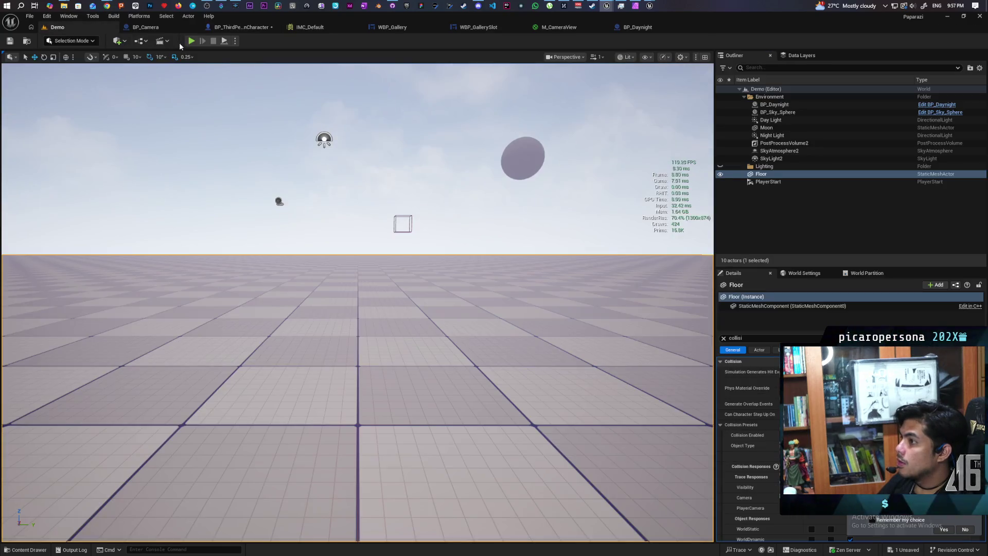
click(192, 40)
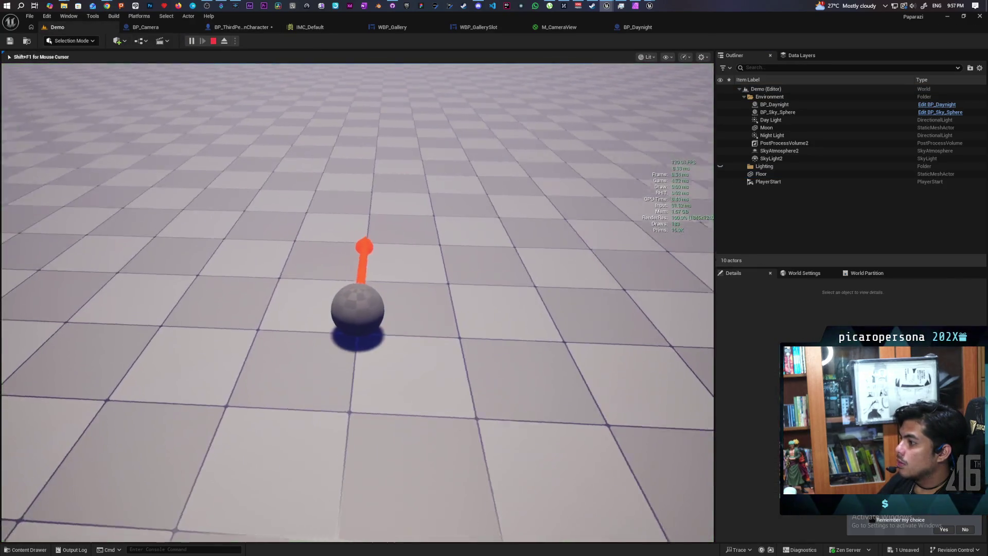
key(a)
key(s)
key(d)
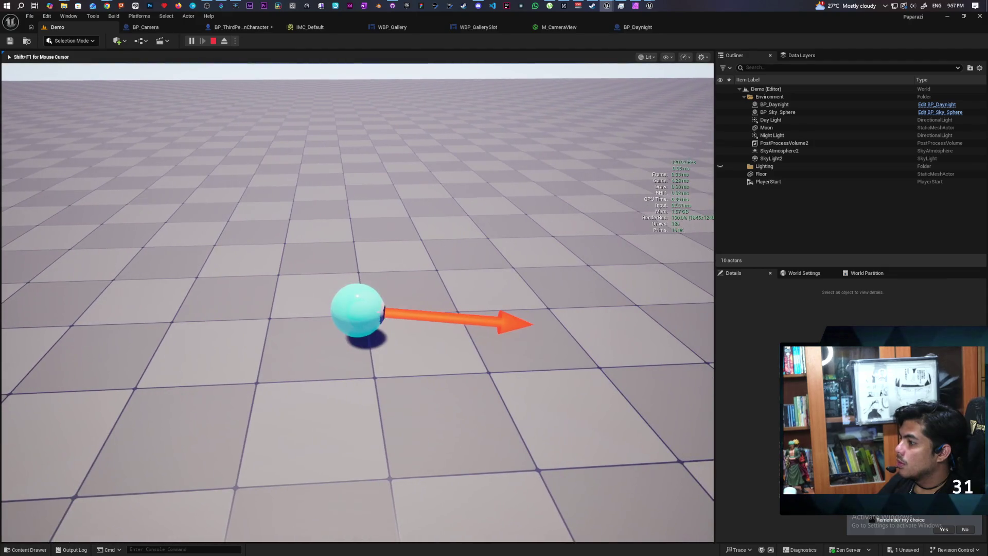
key(e)
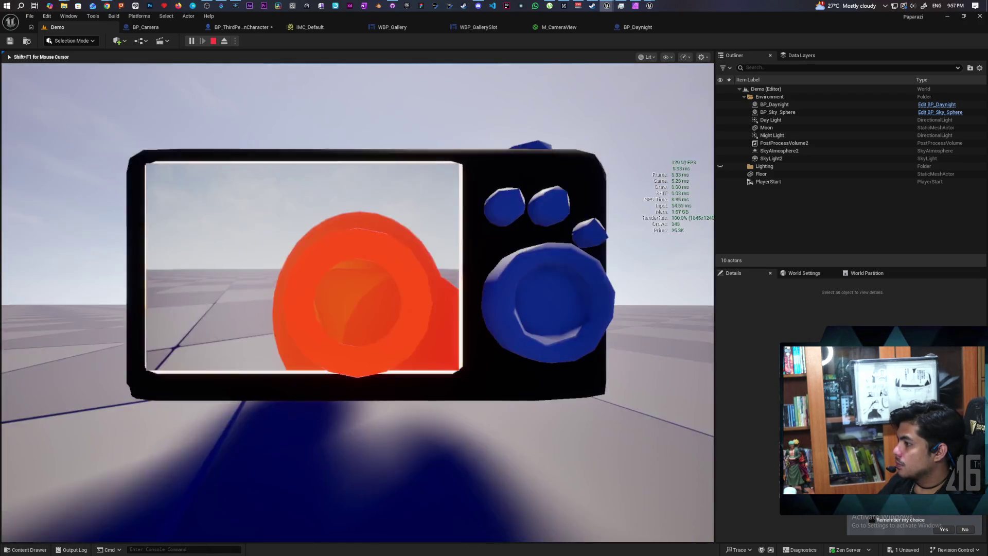
key(Escape)
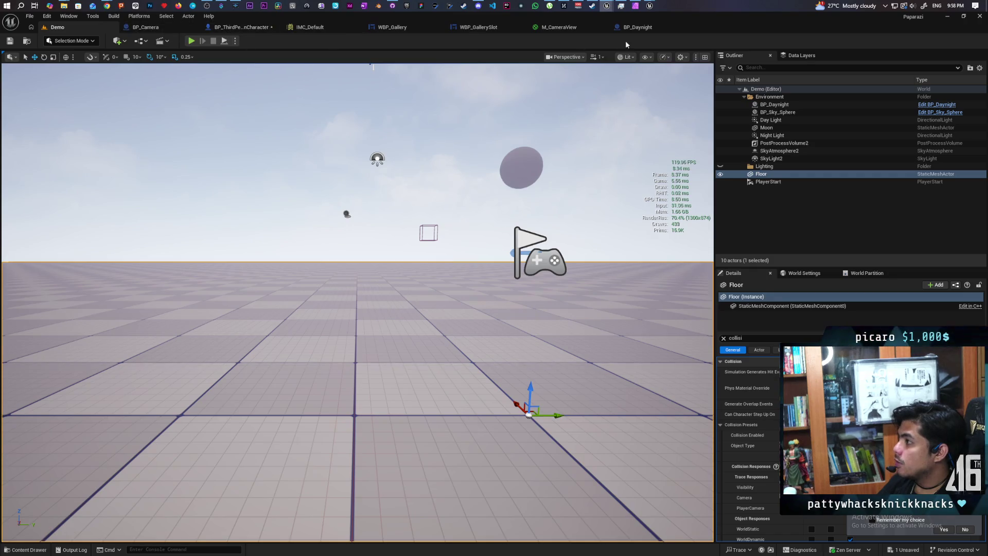
click(236, 28)
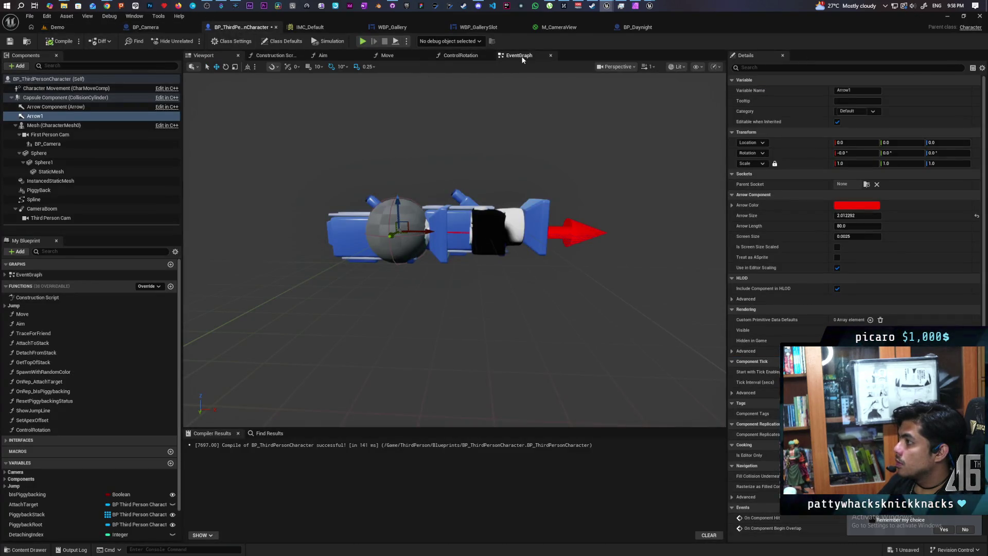
Wire Set Actor Rotation's exec output into First Person Cam's Set Active in the Camera Aiming section
click(521, 55)
scroll(478, 165, up, 2)
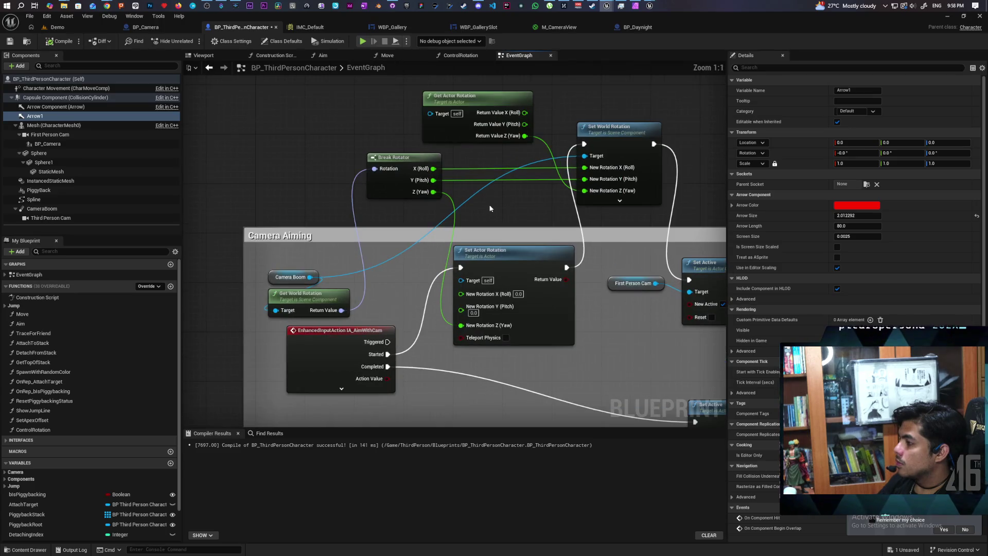
drag(490, 208, 499, 156)
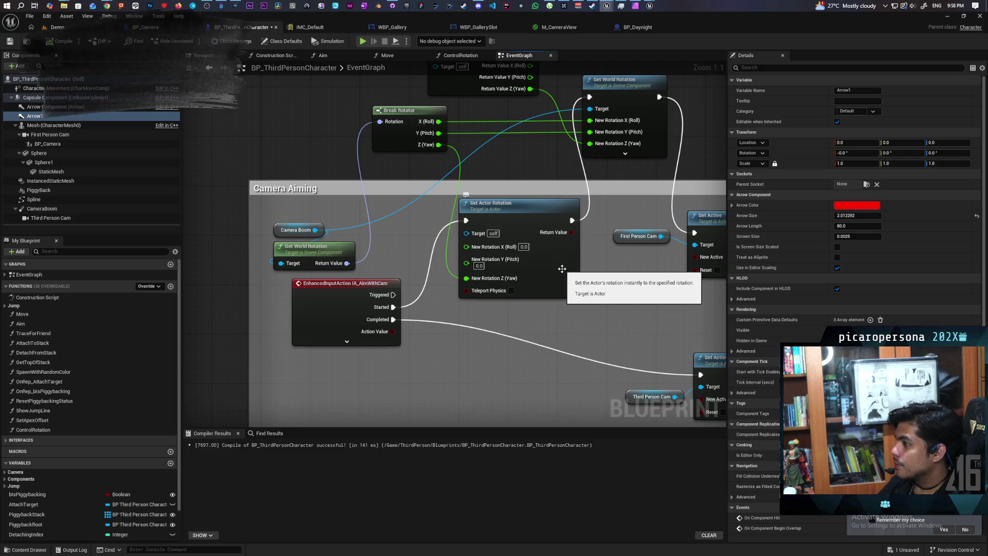
mouse_move(552, 282)
mouse_down()
mouse_move(579, 258)
mouse_move(564, 249)
mouse_move(551, 258)
mouse_up()
mouse_move(626, 296)
mouse_down()
mouse_move(490, 328)
mouse_move(589, 322)
mouse_move(598, 317)
mouse_move(416, 332)
mouse_move(513, 335)
mouse_move(493, 334)
mouse_up()
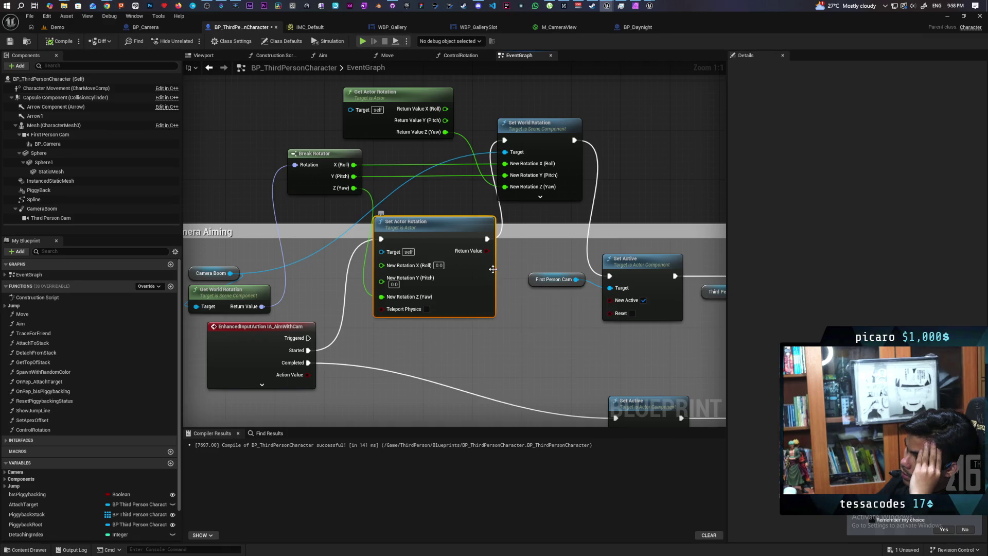
drag(486, 239, 609, 276)
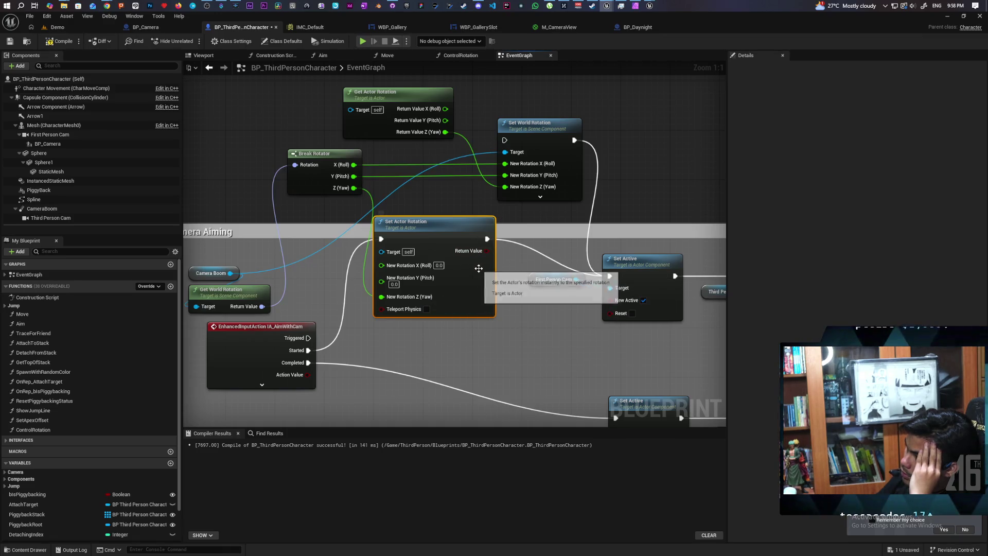
drag(480, 271, 474, 296)
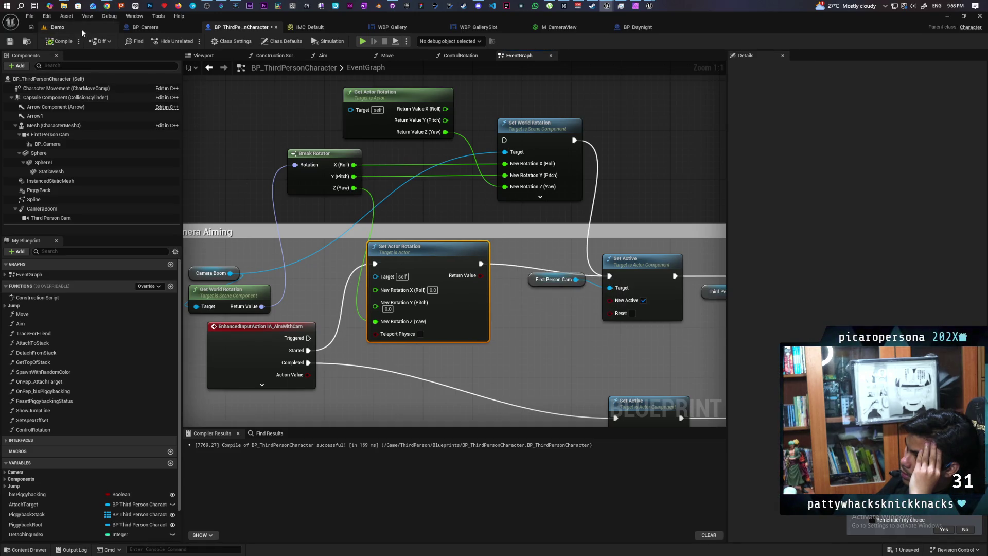
Play the Demo level, toggle aiming on and off with E several times, then stop the session
click(57, 27)
click(192, 41)
key(e)
key(e)
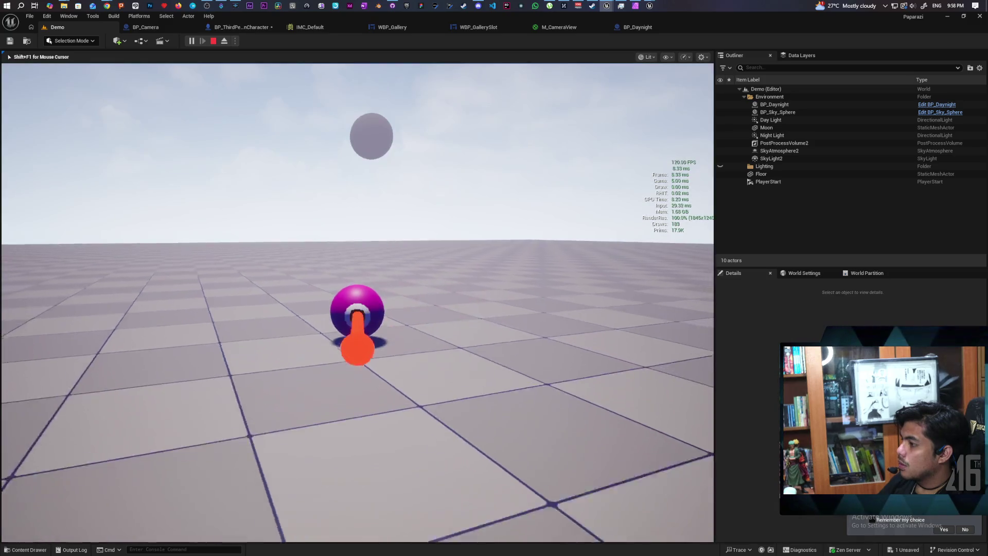
key(e)
key(e)
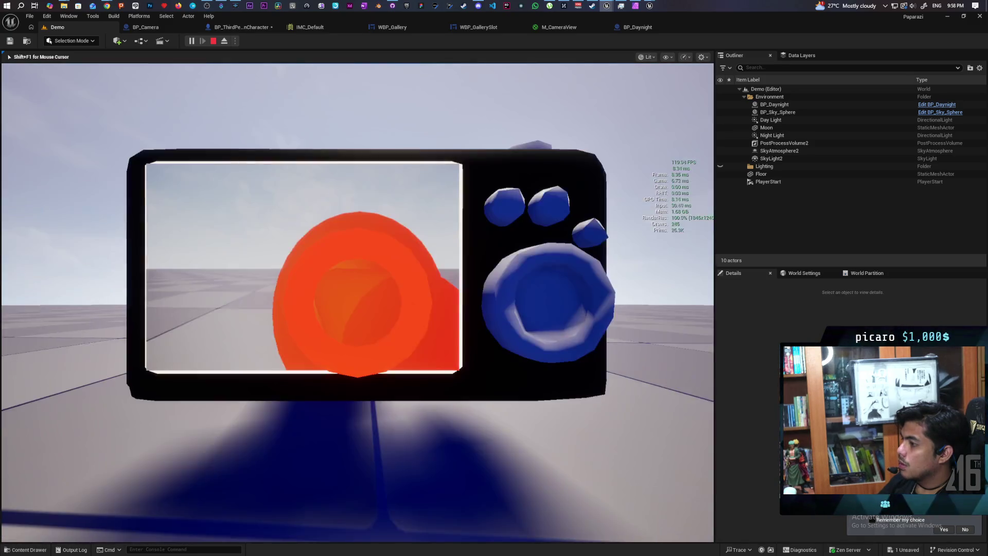
key(e)
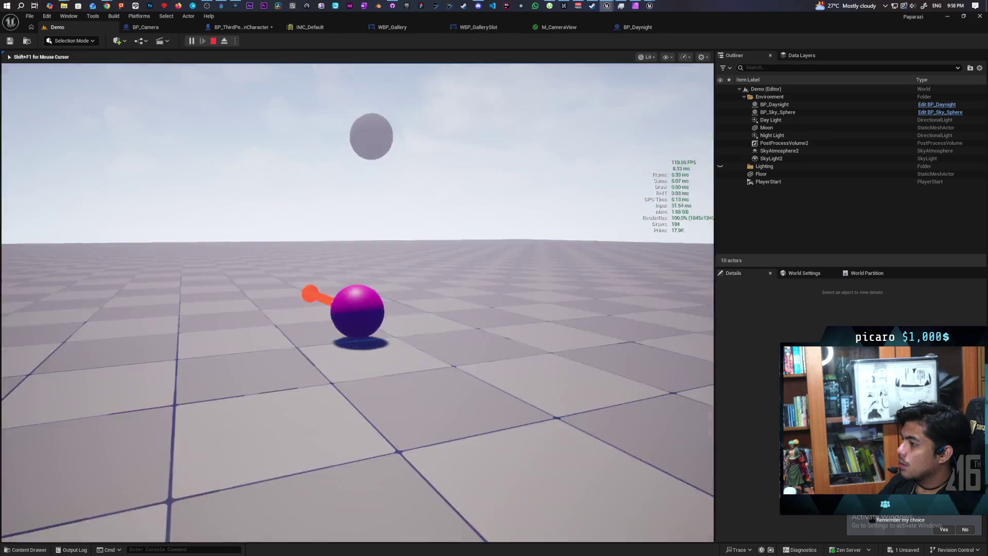
key(e)
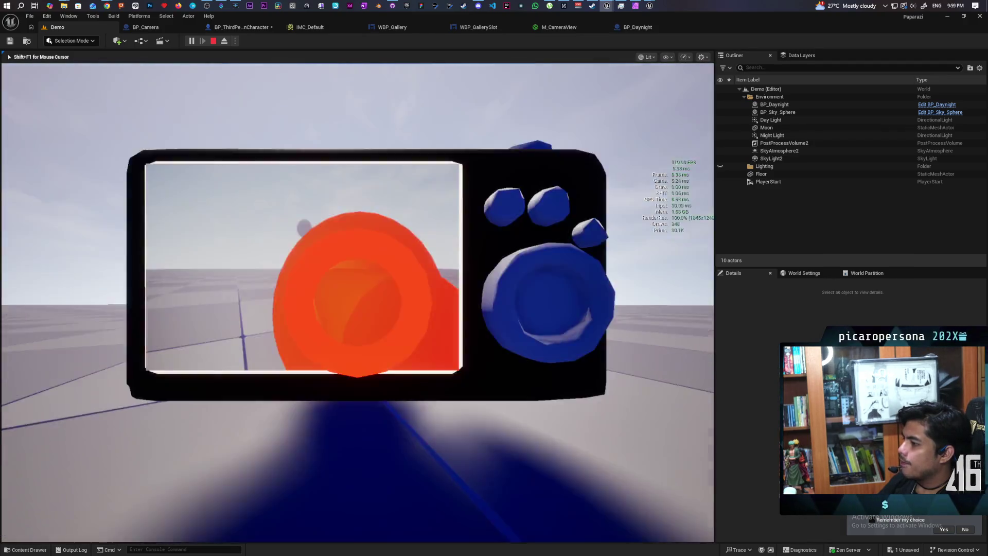
key(e)
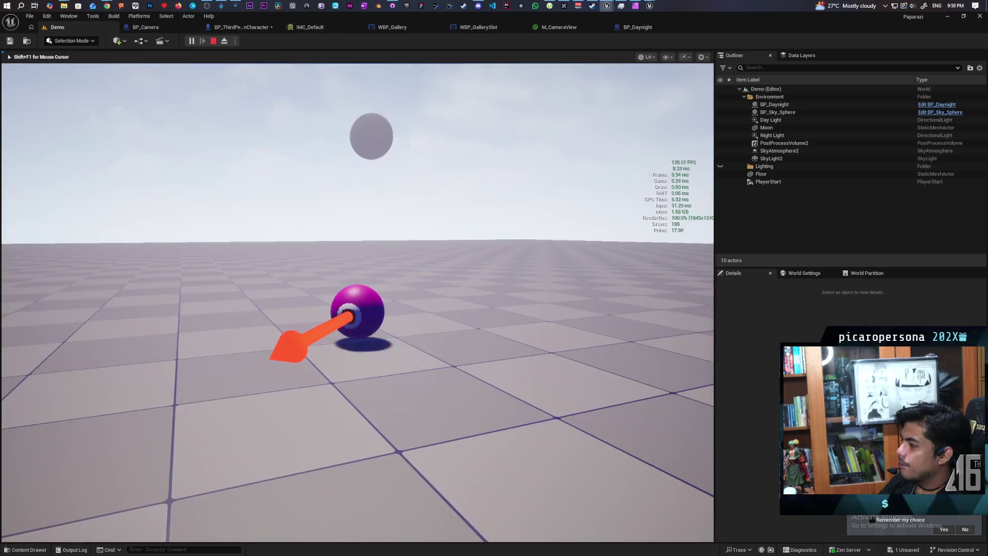
key(Escape)
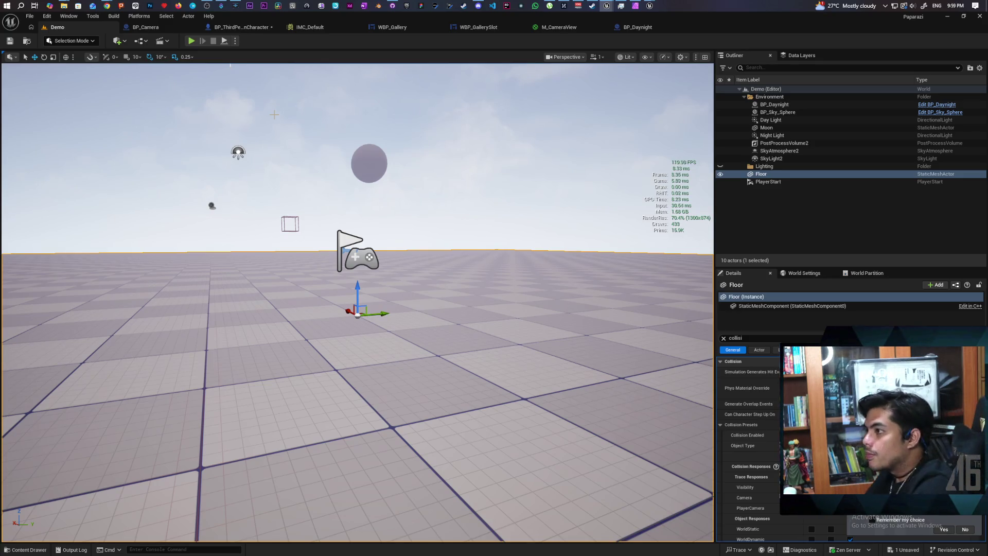
Gather Camera Boom, Get World Rotation, Break Rotator and the actor rotation nodes into one group
click(233, 28)
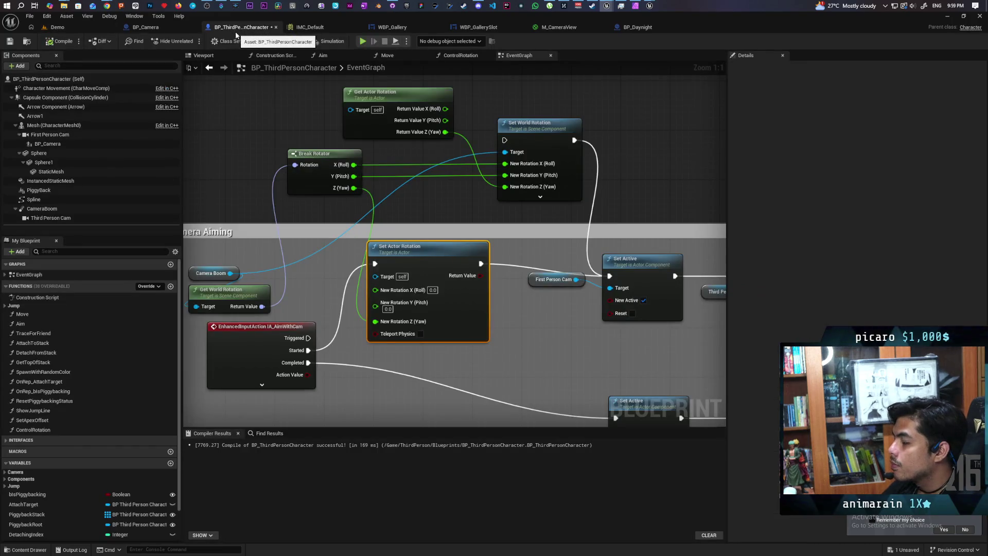
mouse_move(328, 222)
mouse_down()
mouse_move(450, 190)
mouse_move(406, 206)
mouse_up()
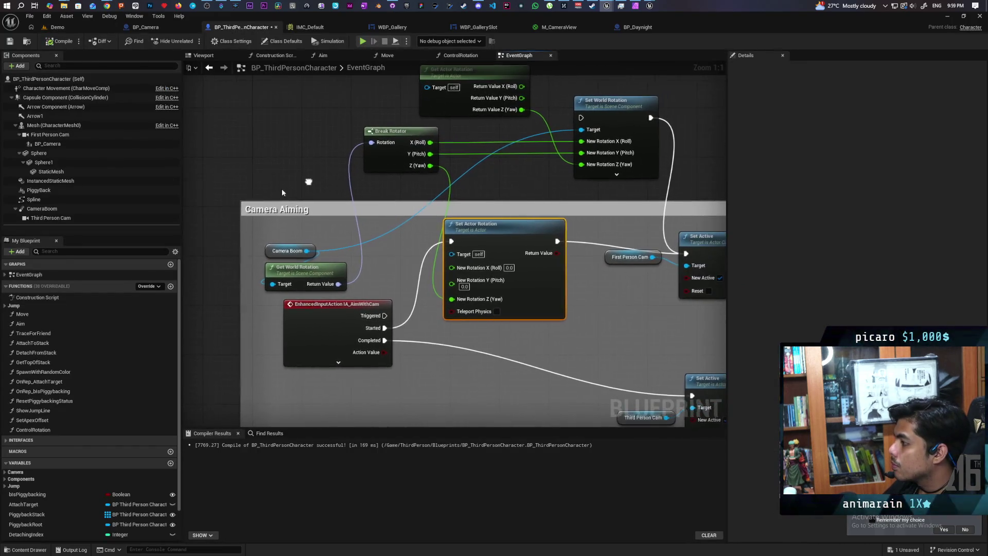
mouse_move(543, 297)
mouse_down()
mouse_move(482, 301)
mouse_move(502, 306)
mouse_move(470, 285)
mouse_up()
mouse_move(481, 234)
mouse_down()
mouse_move(524, 124)
mouse_move(465, 144)
mouse_move(476, 139)
mouse_up()
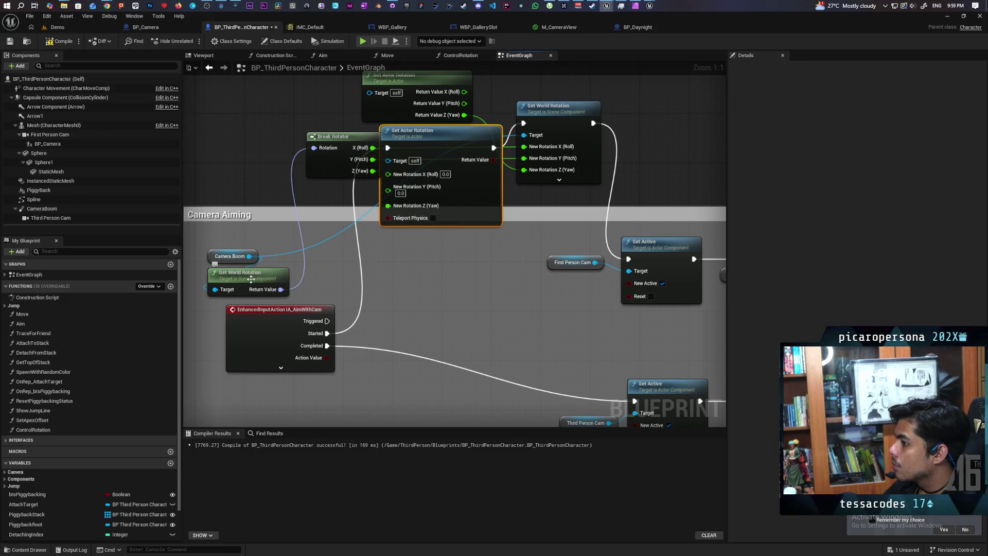
drag(225, 259, 225, 123)
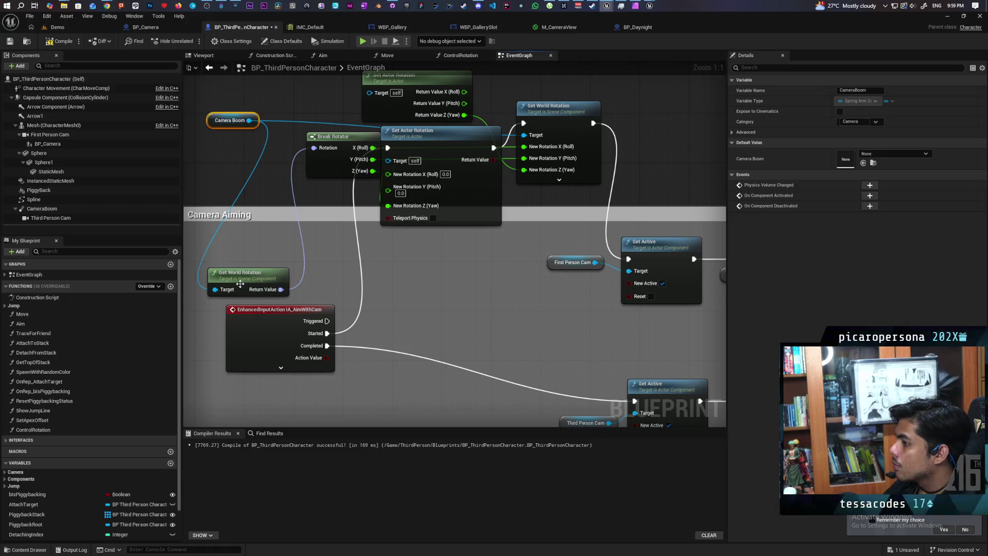
drag(240, 284, 258, 174)
scroll(470, 258, down, 3)
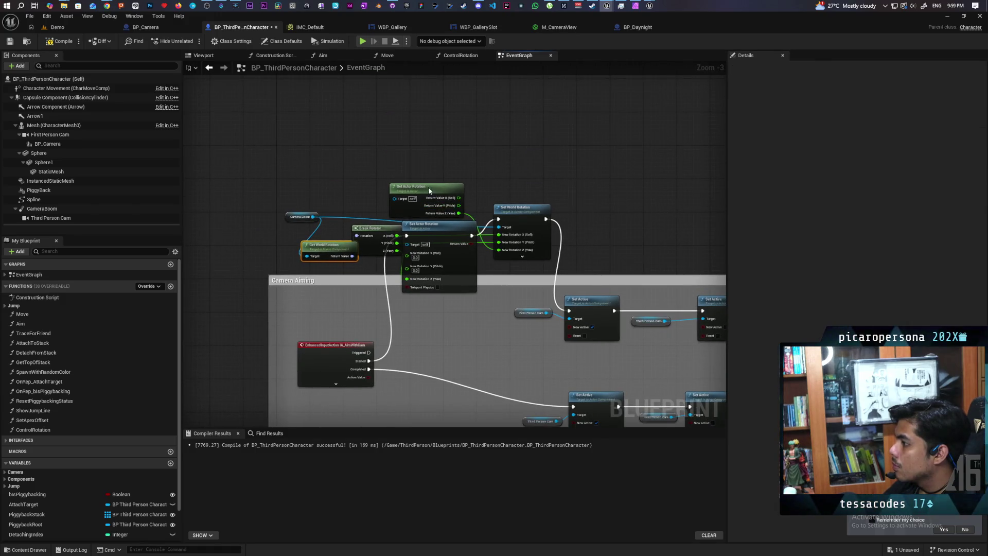
drag(429, 190, 442, 148)
drag(434, 224, 434, 208)
Collapse the rotation nodes into a Face Camera function, place it in Camera Aiming, and open it
drag(262, 146, 582, 260)
right_click(470, 257)
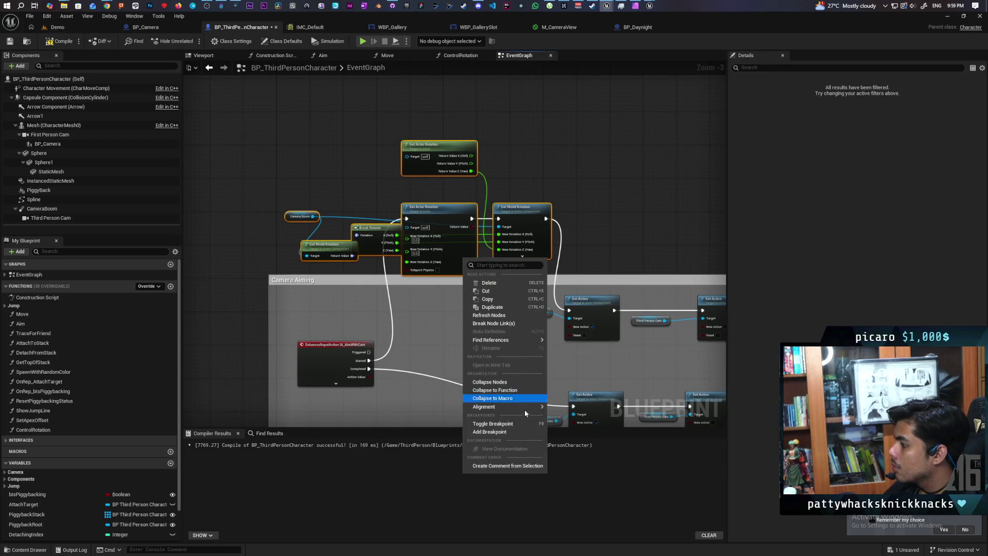
click(495, 390)
text(Face Camera)
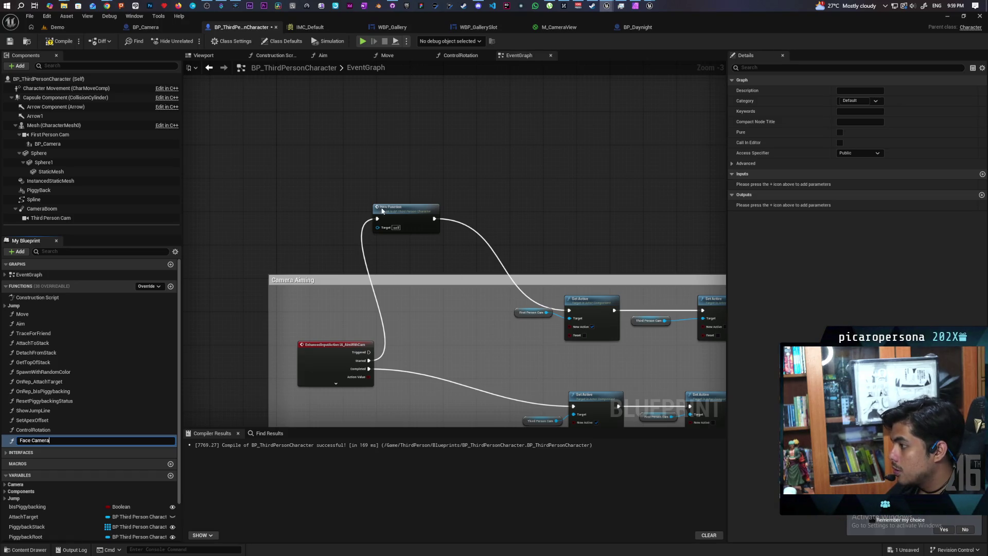
key(Return)
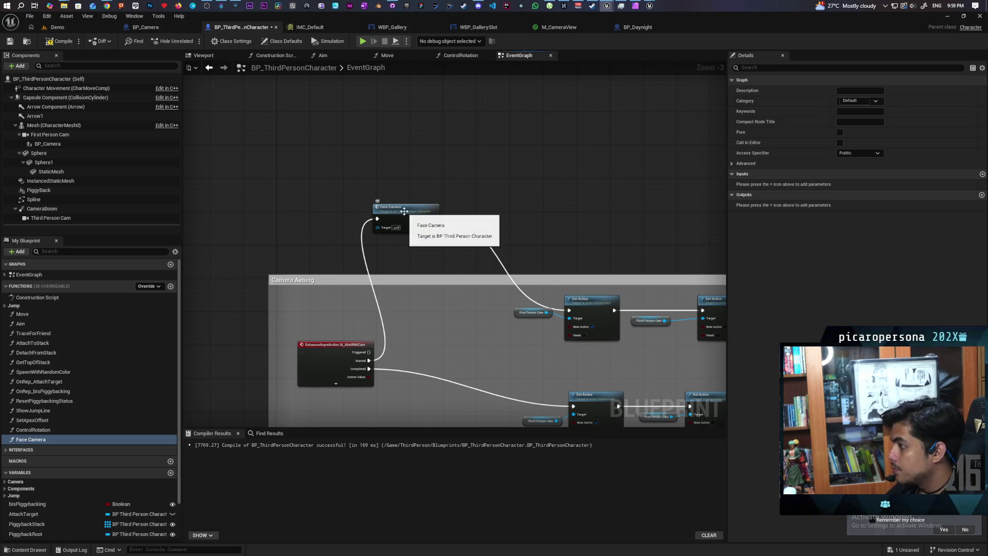
mouse_move(413, 213)
mouse_down()
mouse_move(449, 321)
mouse_move(441, 301)
mouse_up()
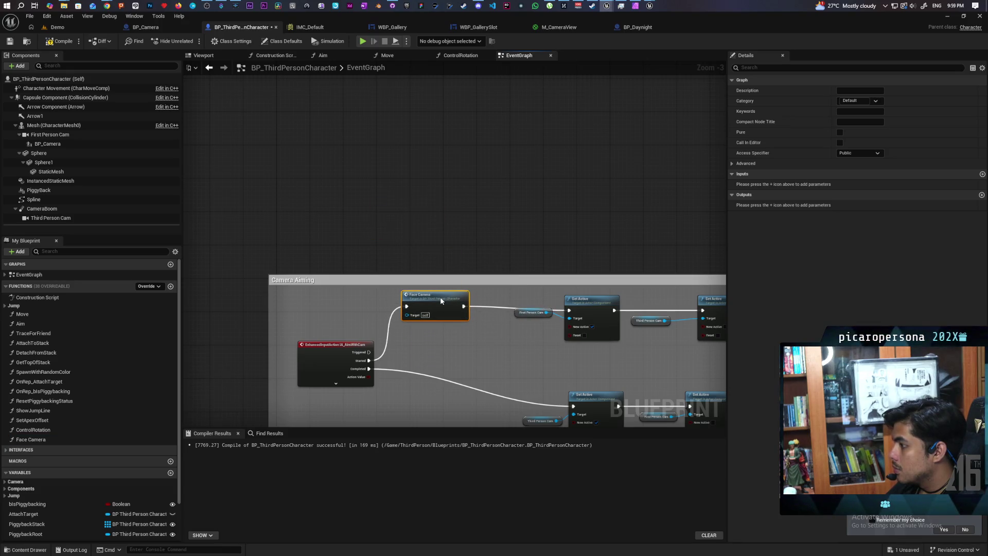
double_click(441, 301)
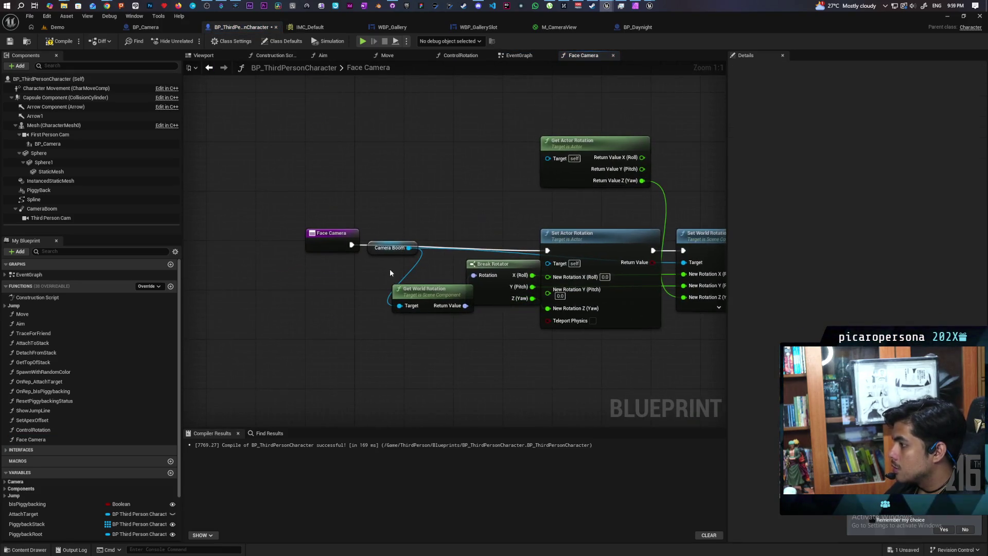
Promote the boom's world rotation to a local rotator set after the entry, feeding Break Rotator
drag(371, 252, 255, 294)
drag(411, 289, 289, 345)
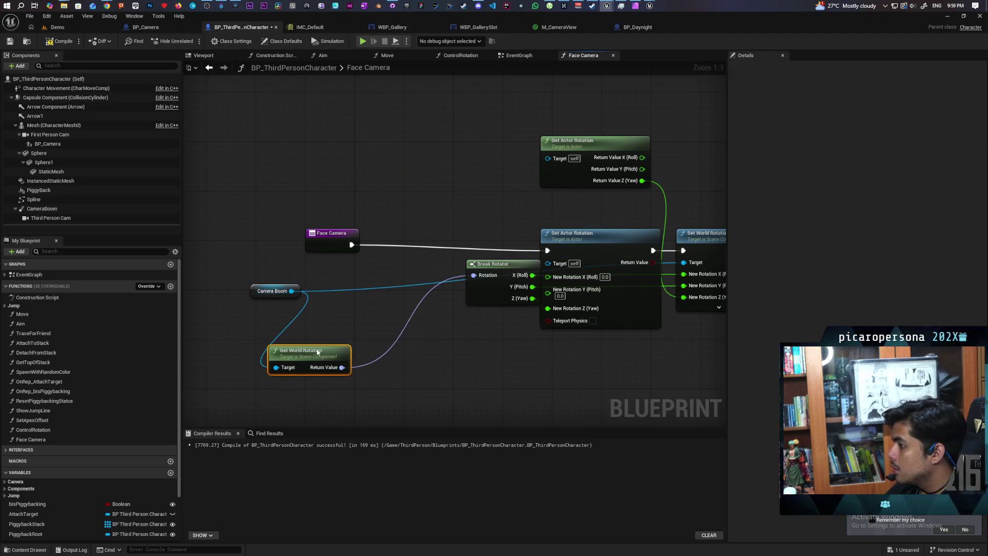
mouse_move(398, 366)
mouse_down()
mouse_move(362, 329)
mouse_move(342, 284)
mouse_up()
click(404, 325)
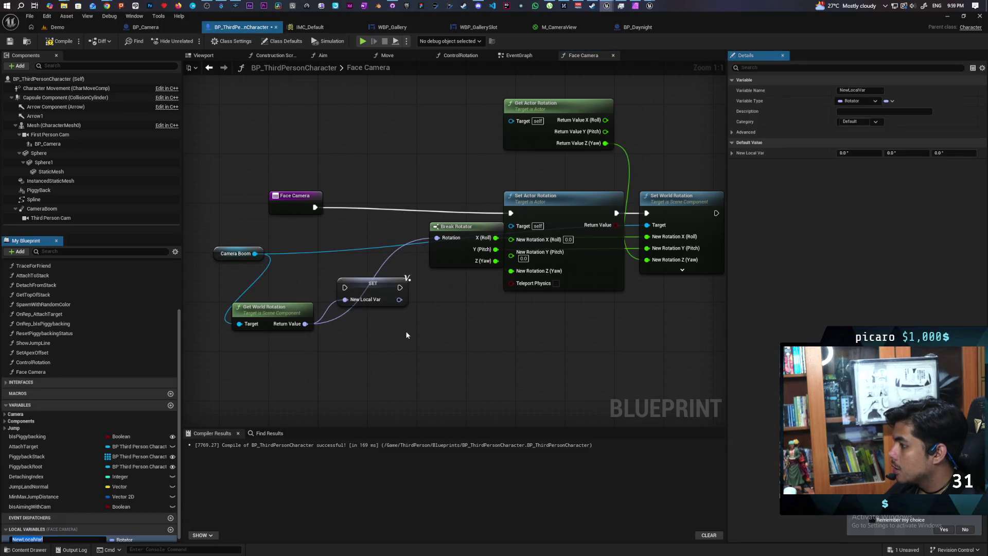
drag(295, 196, 263, 208)
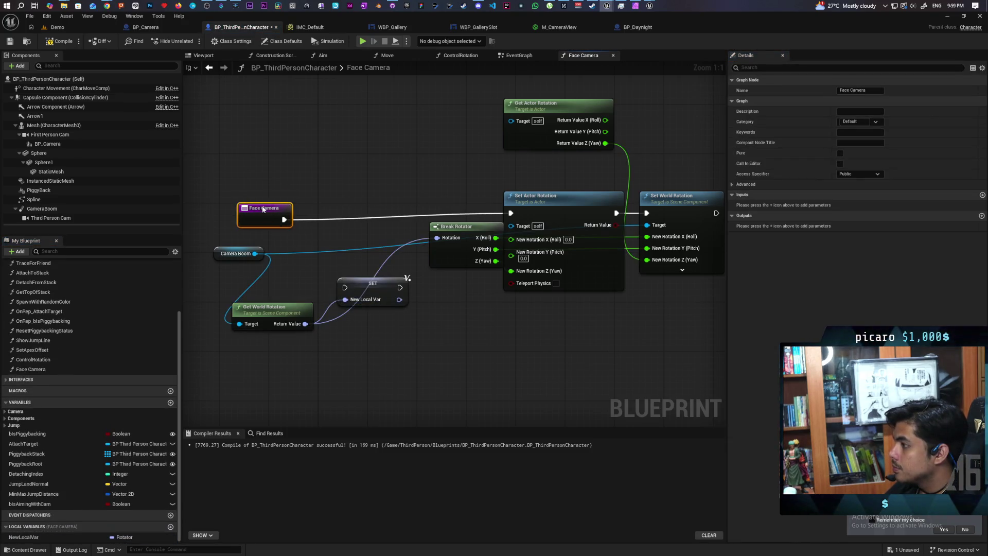
mouse_move(368, 288)
mouse_down()
mouse_move(337, 213)
mouse_move(313, 213)
mouse_move(511, 213)
mouse_up()
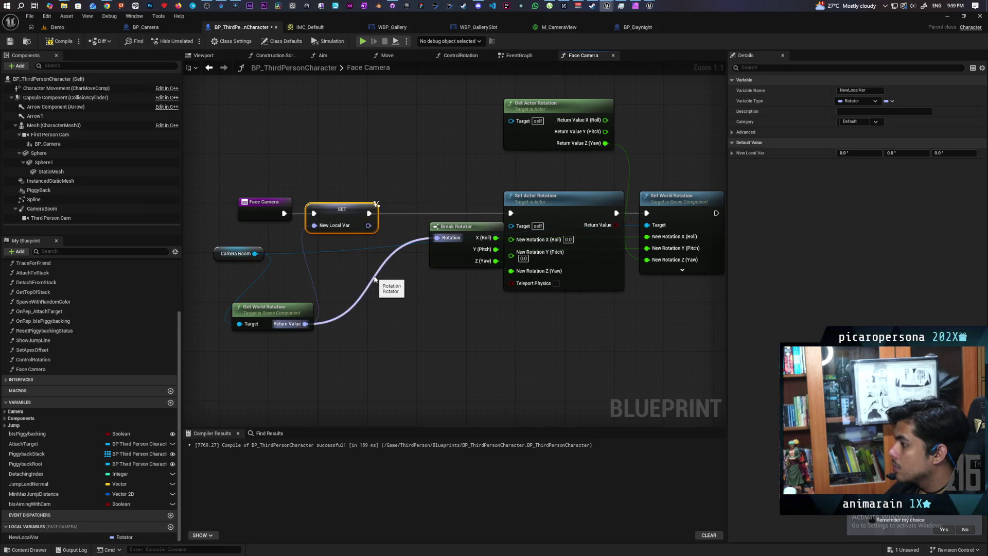
click(418, 302)
alt+click(381, 271)
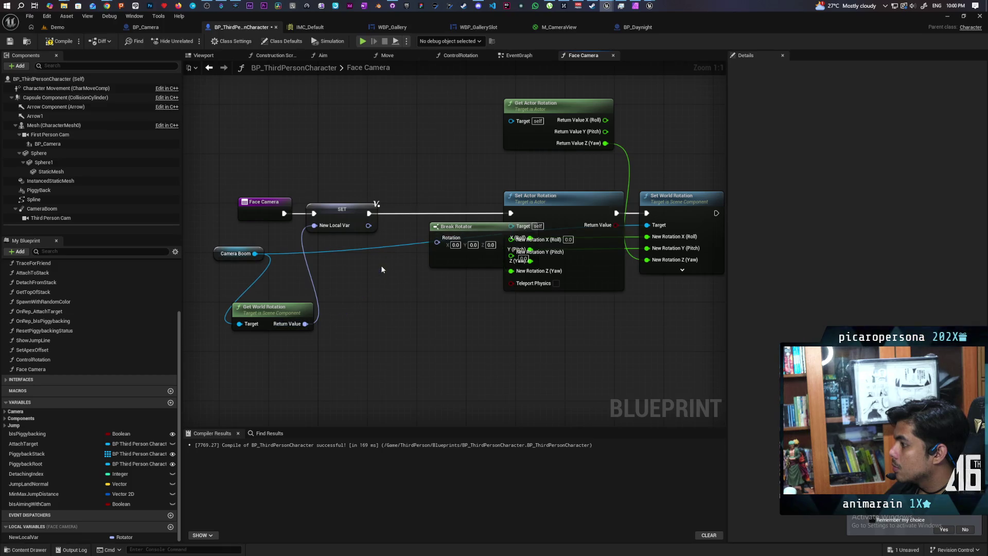
mouse_move(369, 226)
mouse_down()
mouse_move(436, 242)
mouse_move(400, 263)
mouse_up()
Tidy the Face Camera graph, delete the Get Actor Rotation node, and start playing the Demo level
drag(408, 322, 346, 366)
drag(280, 304, 287, 285)
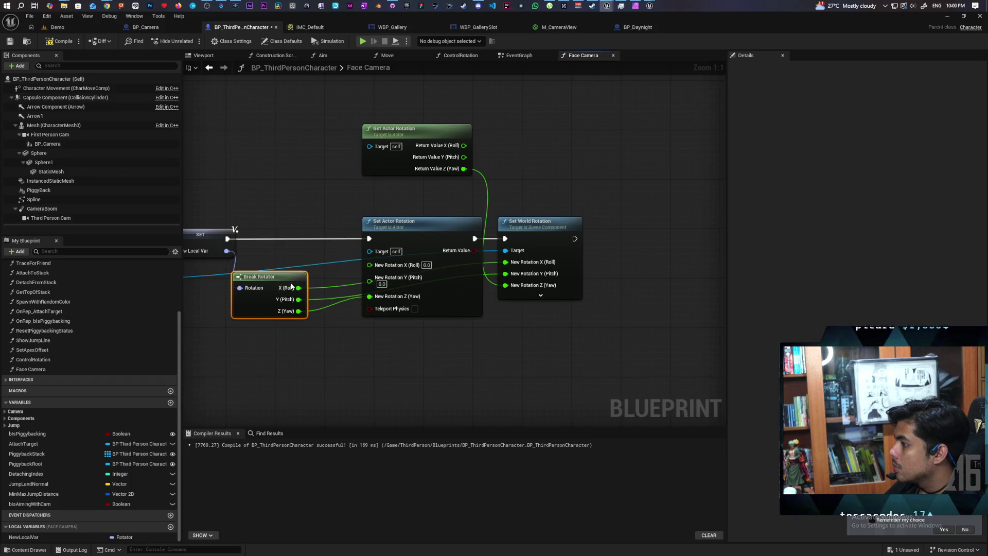
drag(539, 242, 588, 242)
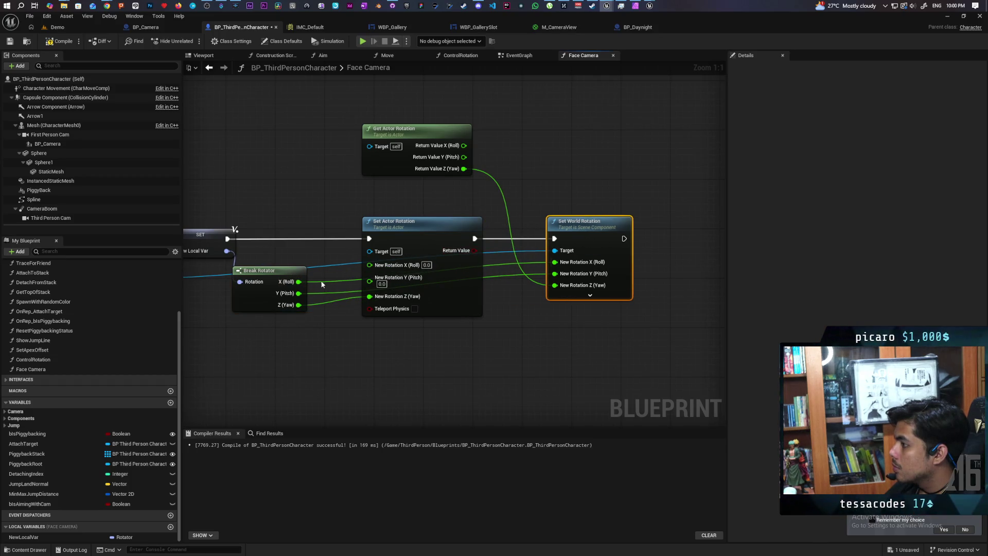
drag(286, 272, 304, 273)
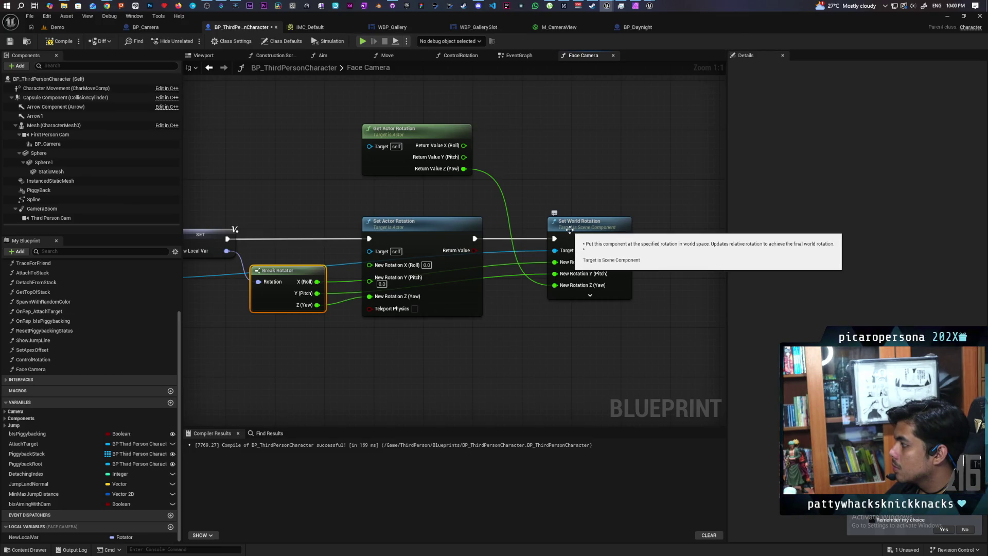
mouse_move(545, 325)
mouse_down()
mouse_move(514, 333)
mouse_move(551, 334)
mouse_up()
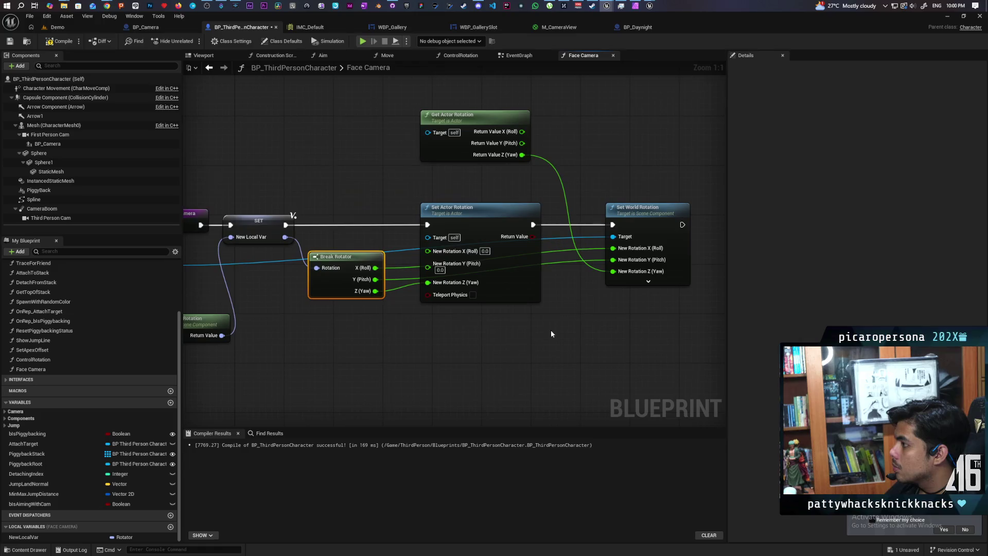
mouse_move(460, 148)
mouse_down()
mouse_move(484, 359)
mouse_move(428, 367)
mouse_up()
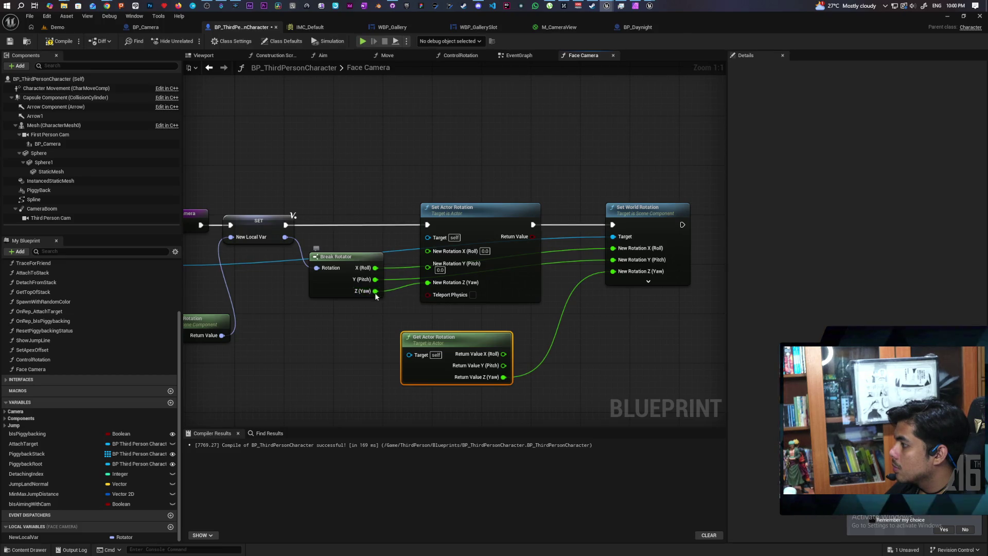
mouse_move(337, 292)
mouse_down()
mouse_move(314, 280)
mouse_move(318, 292)
mouse_move(317, 279)
mouse_move(612, 271)
mouse_up()
key(Delete)
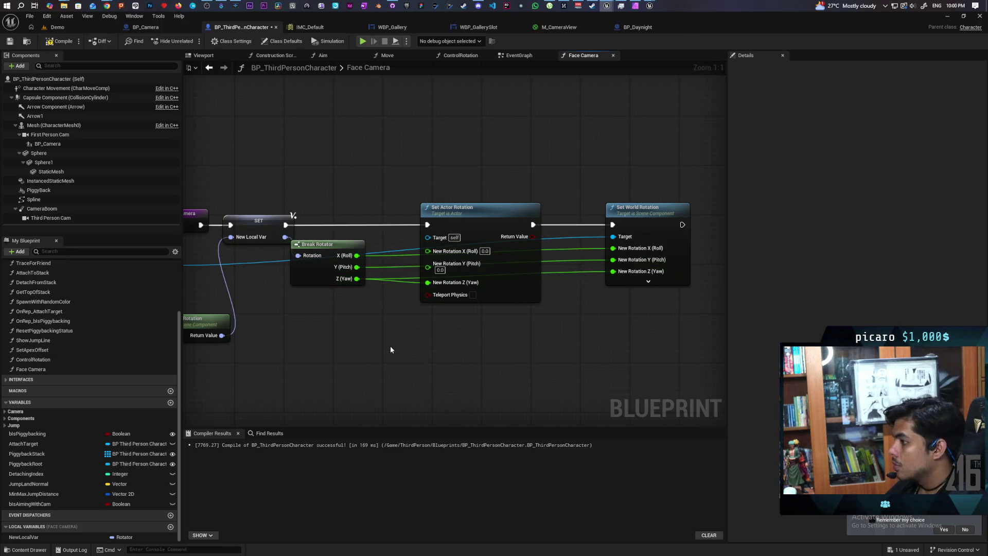
drag(310, 282, 334, 282)
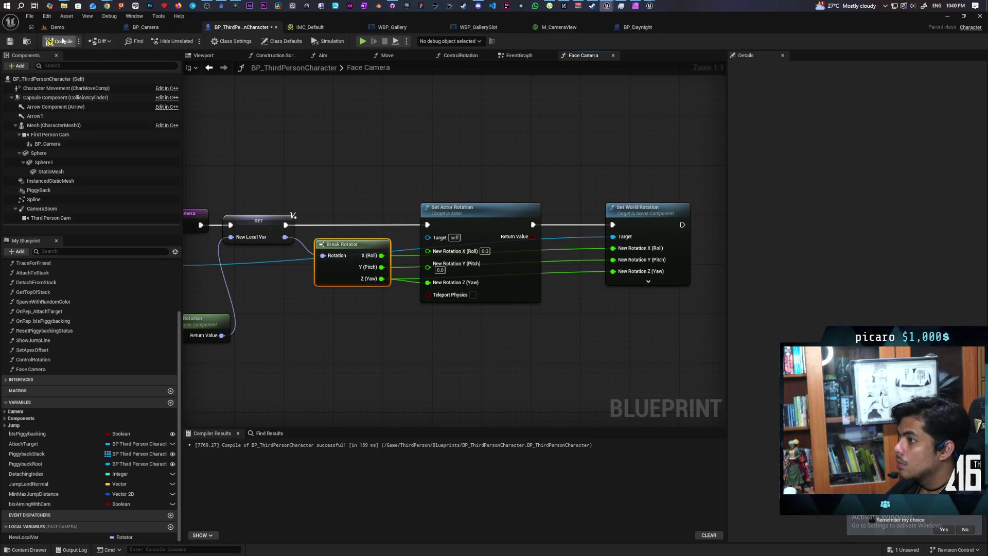
click(83, 28)
click(192, 41)
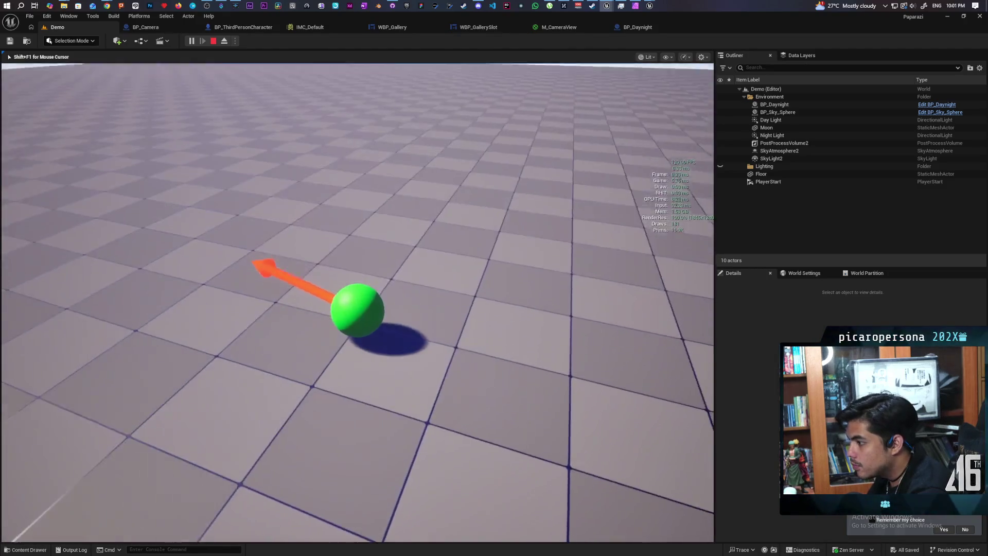
Toggle aiming with E to raise and lower the handheld photo camera
key(e)
key(e)
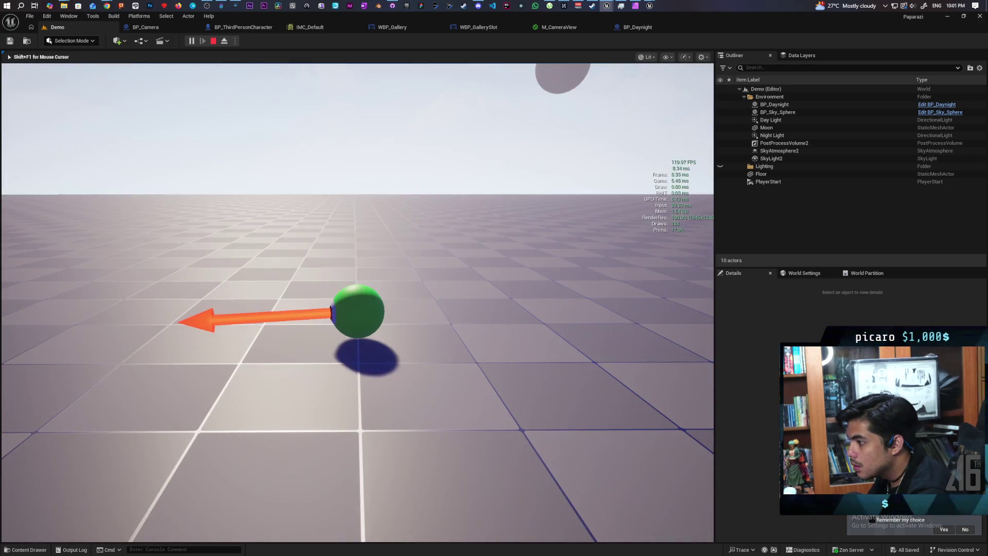
key(e)
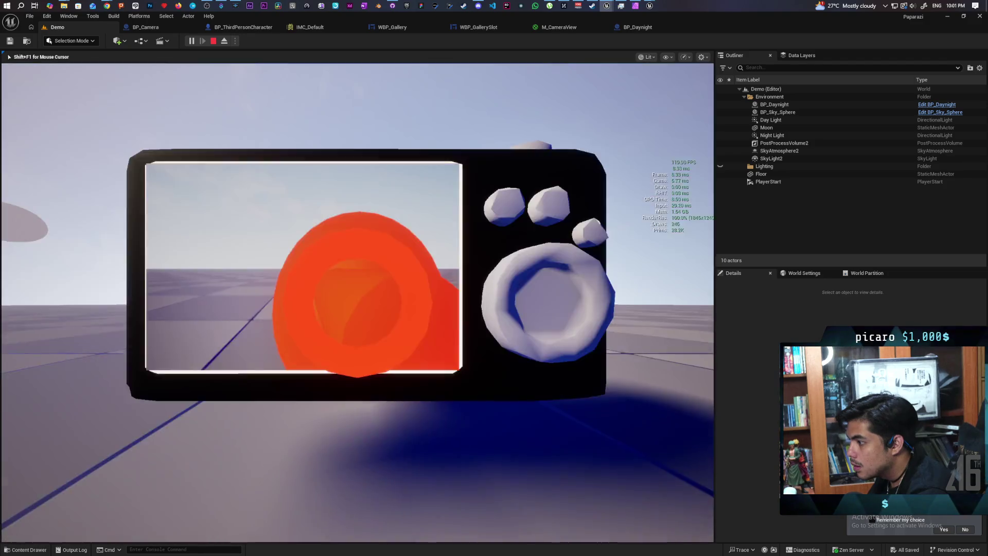
key(e)
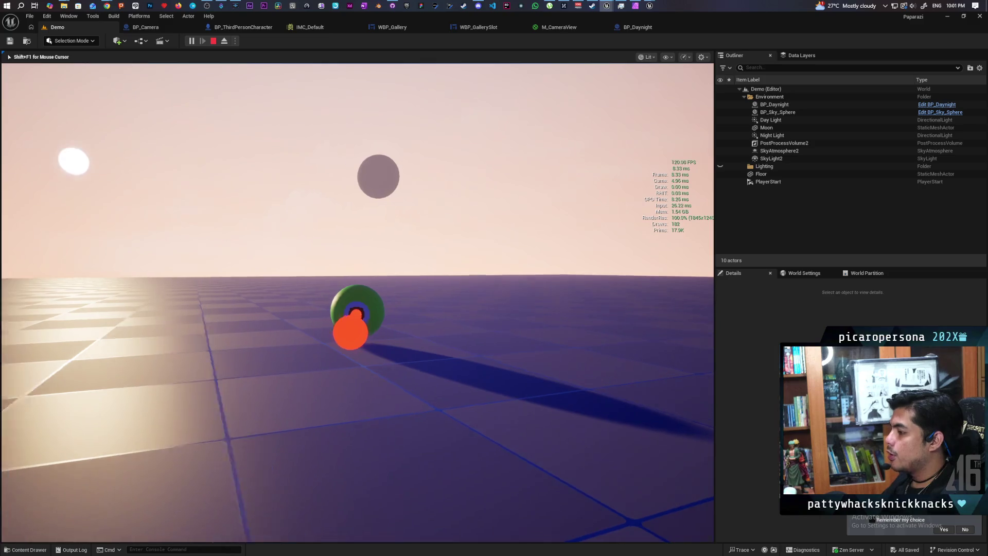
key(e)
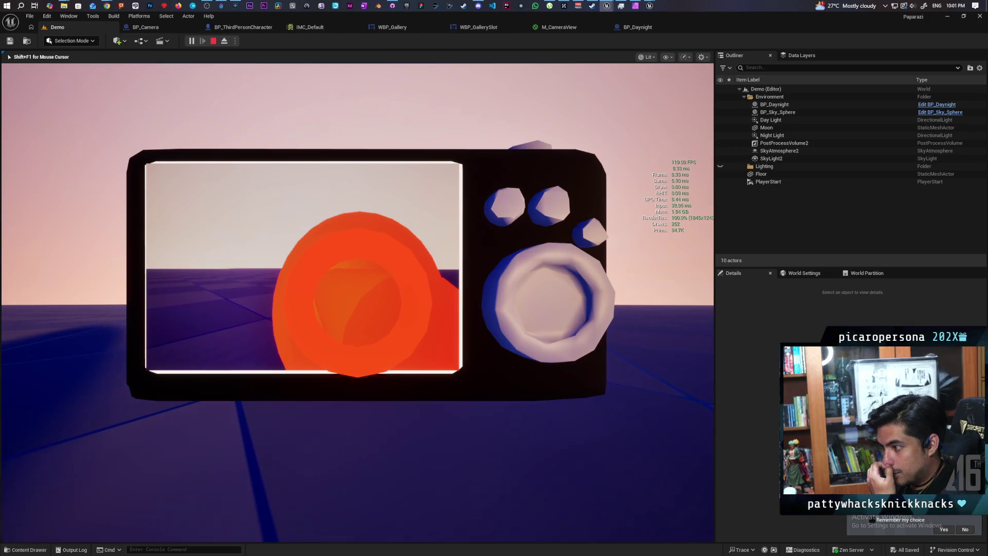
Stop aiming, turn the character right and left with D and A, then end the play session
key(e)
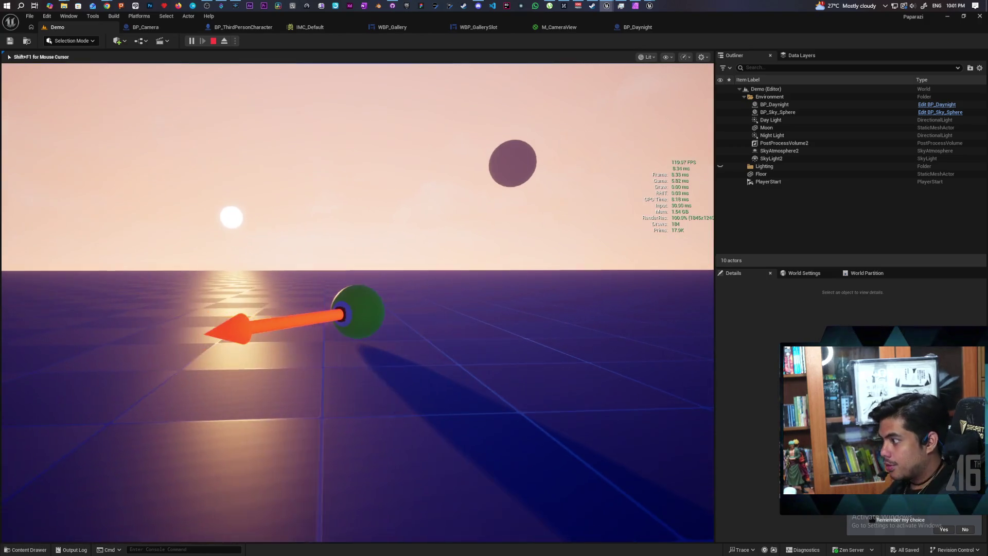
key(d)
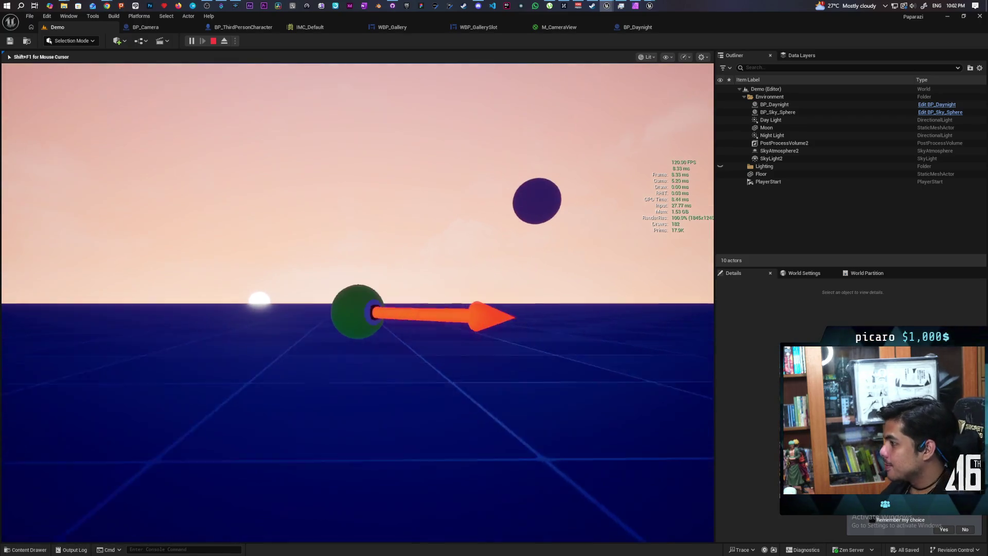
key(a)
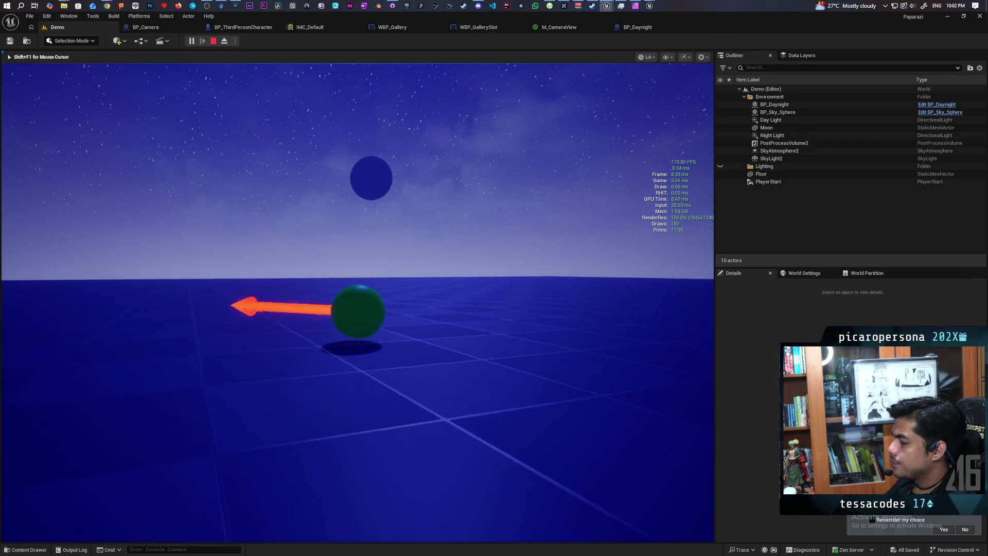
key(Escape)
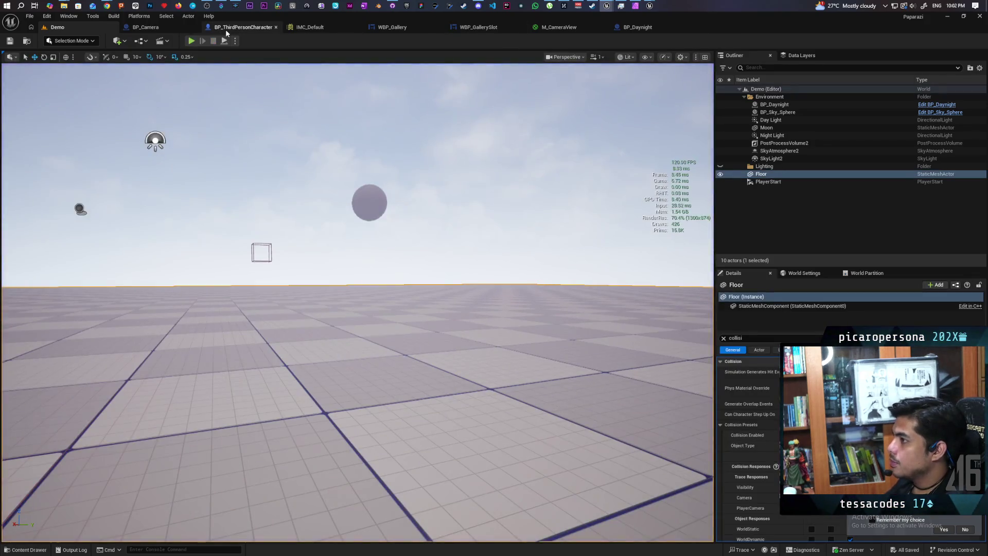
Connect Third Person Cam as the target of Face Camera's Get World Rotation, then return to Demo
click(226, 29)
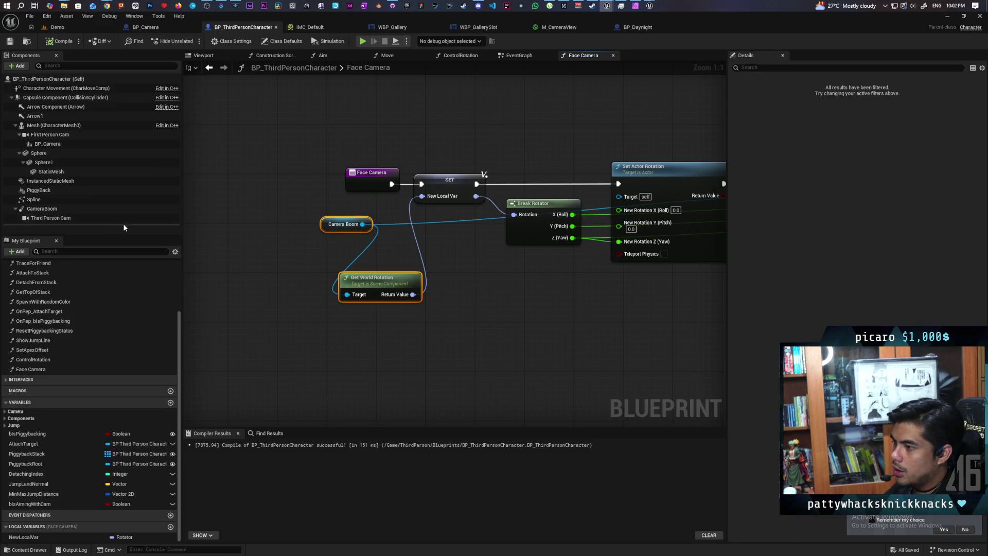
drag(34, 220, 296, 270)
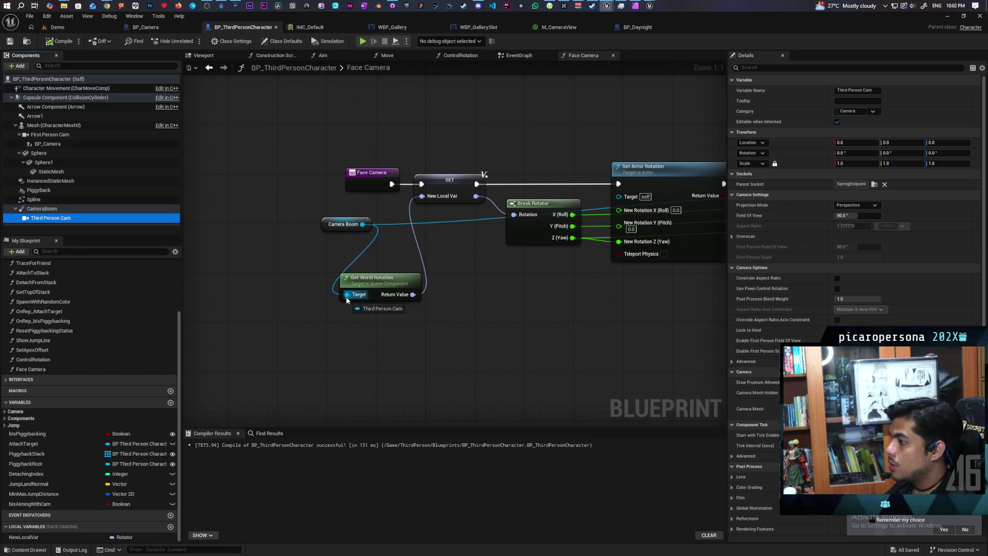
drag(346, 301, 347, 297)
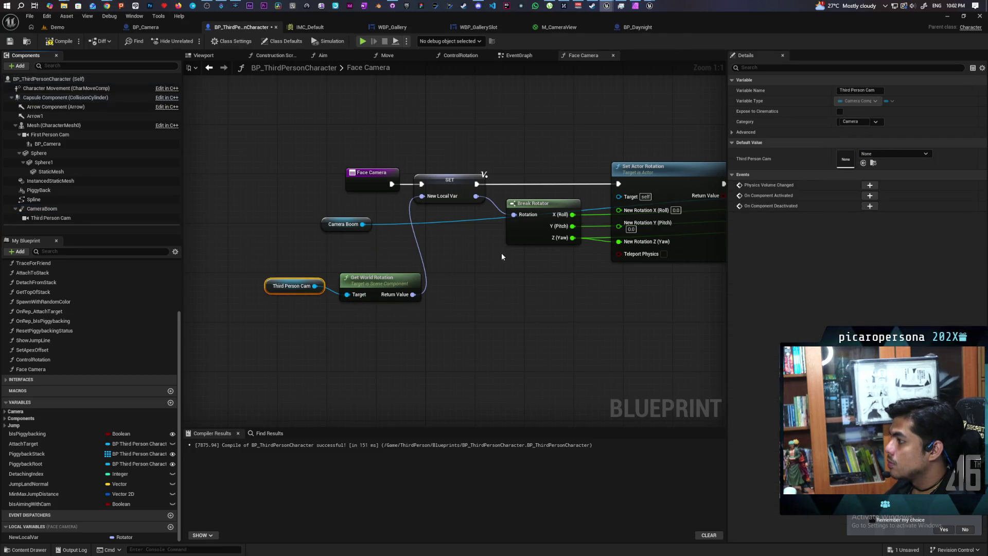
drag(502, 256, 356, 285)
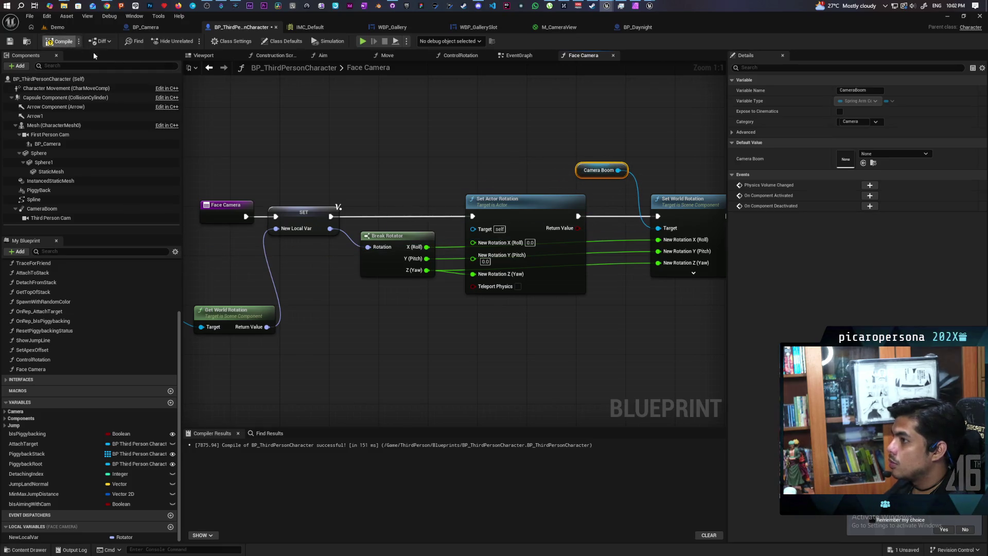
click(57, 27)
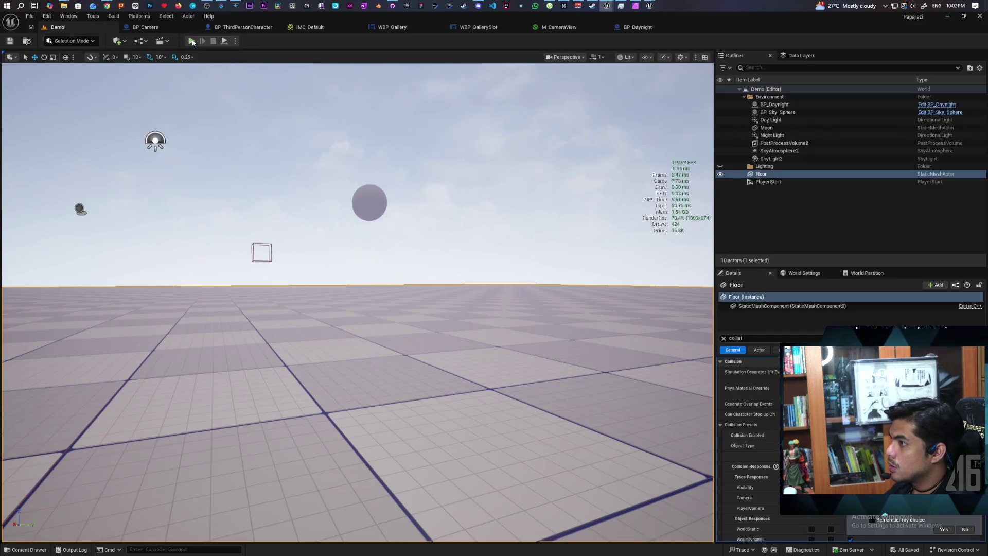
Start Play-in-Editor on the Demo level to test the Third Person Cam rotation change
click(192, 41)
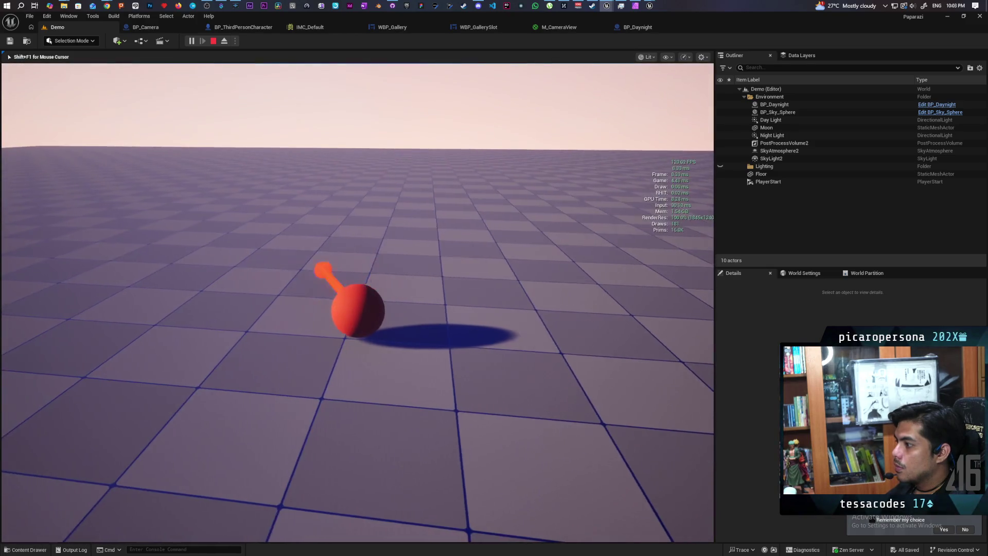
Toggle aiming with the handheld camera using E and C several times, then end play with Escape
key(e)
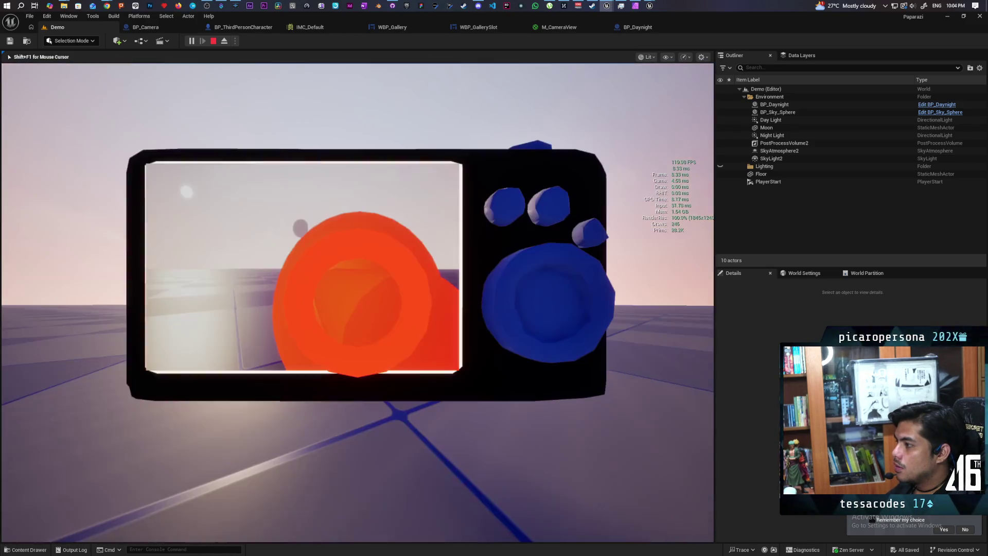
key(e)
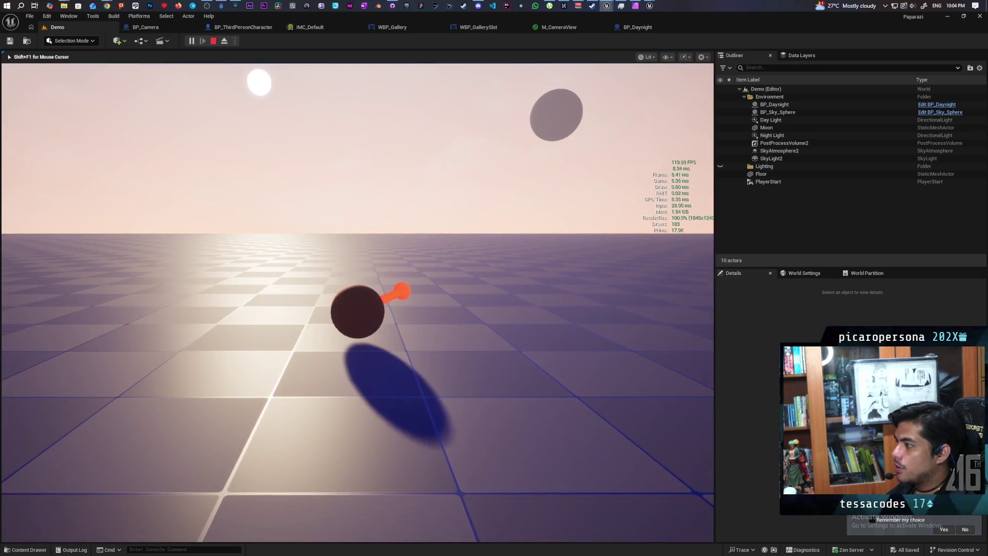
key(e)
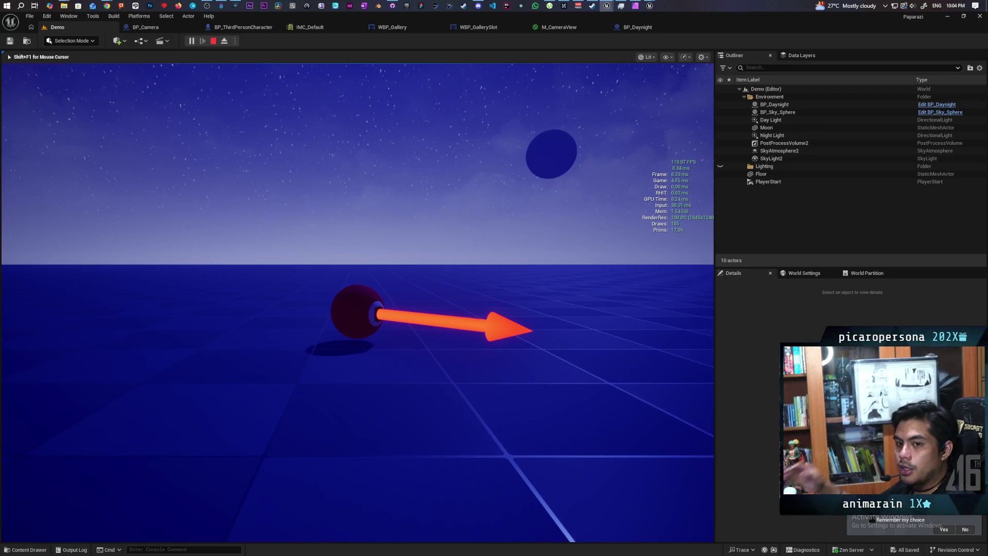
key(c)
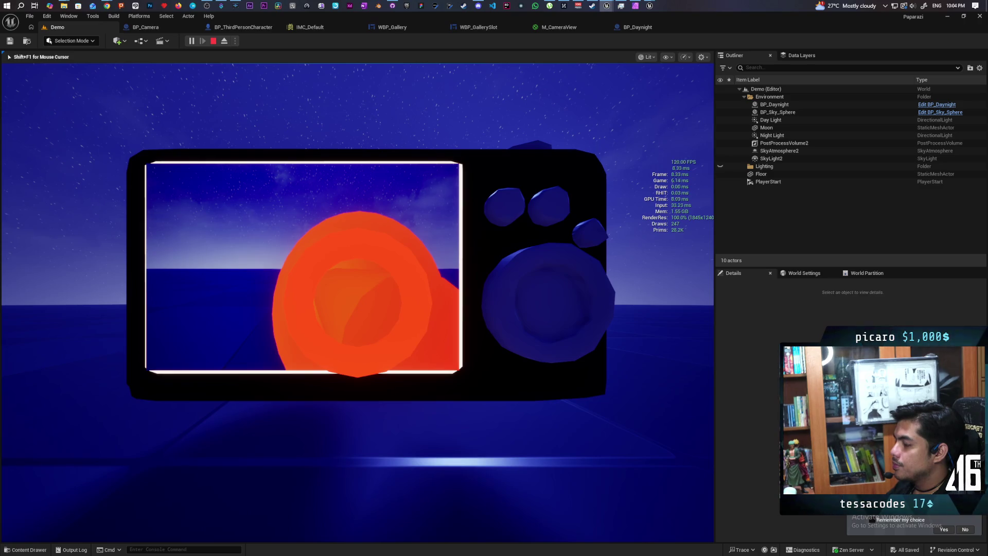
key(c)
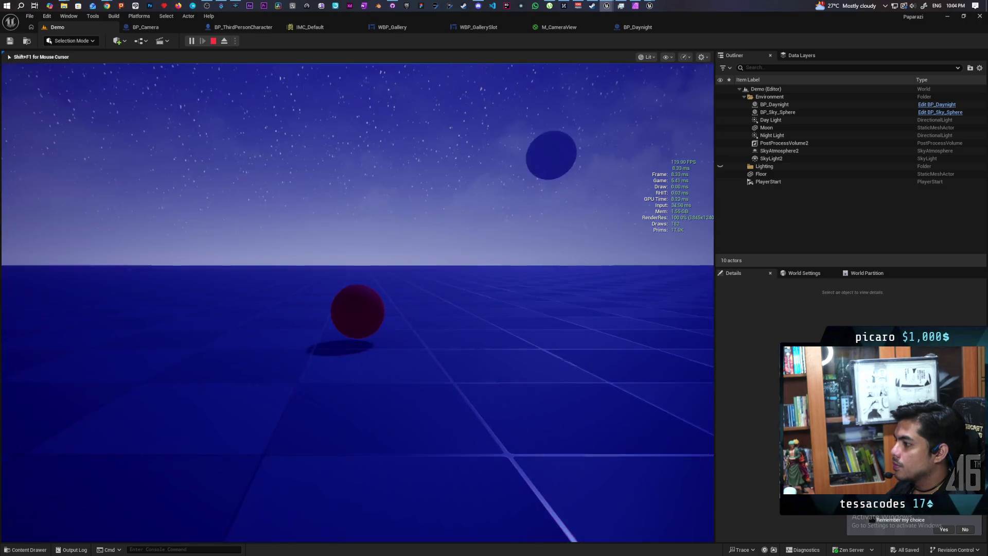
key(Escape)
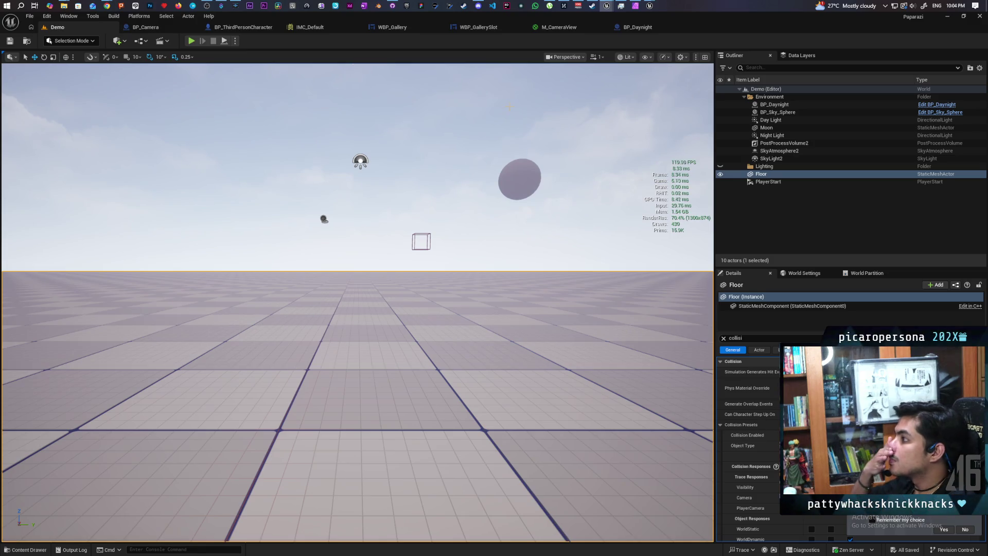
In BP_ThirdPersonCharacter's EventGraph, expand the Face Camera node into its internal nodes
click(152, 29)
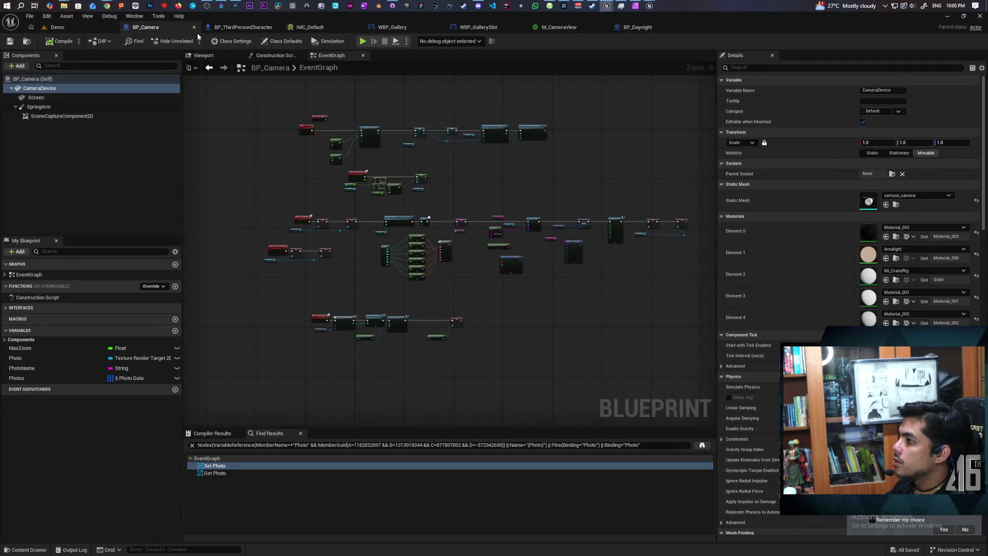
click(242, 26)
scroll(388, 180, down, 2)
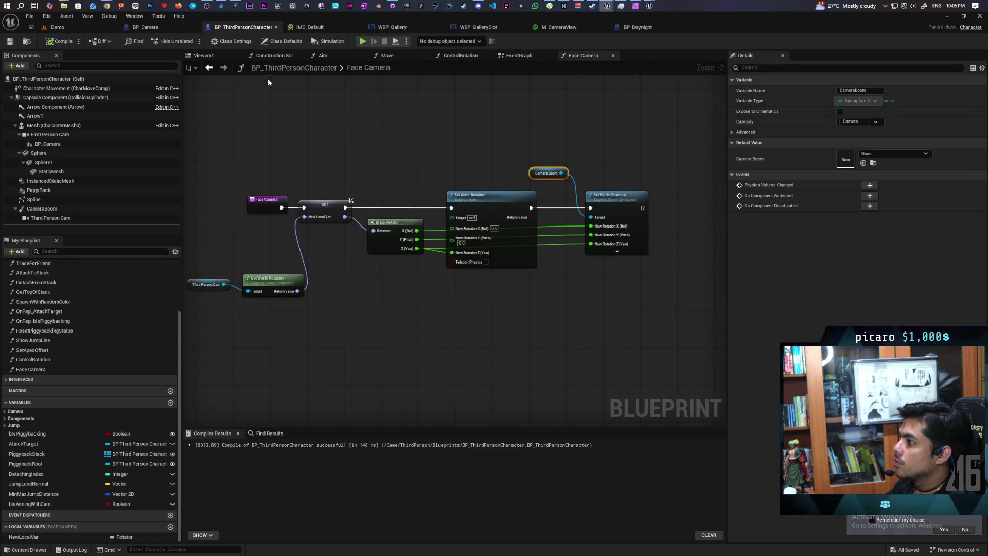
click(209, 68)
drag(430, 308, 391, 185)
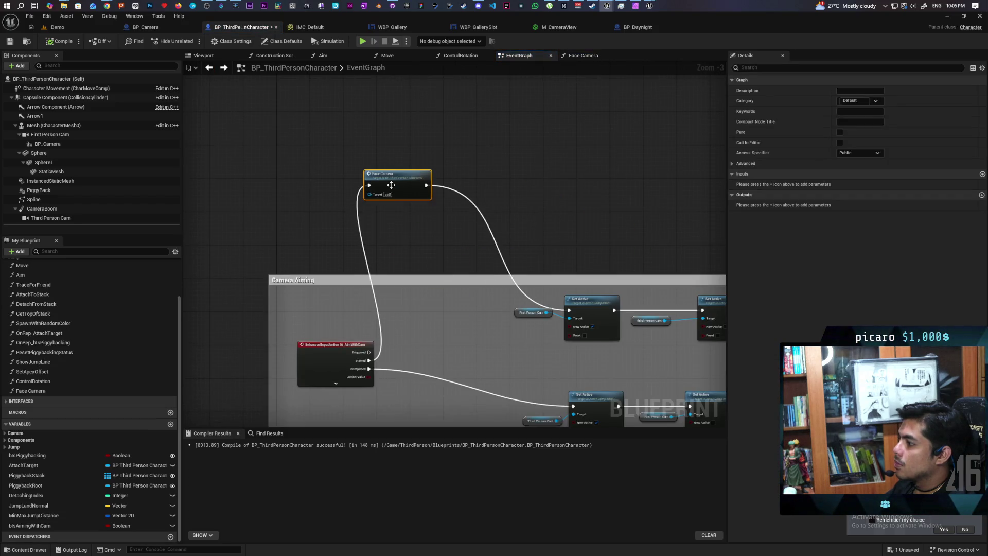
right_click(392, 185)
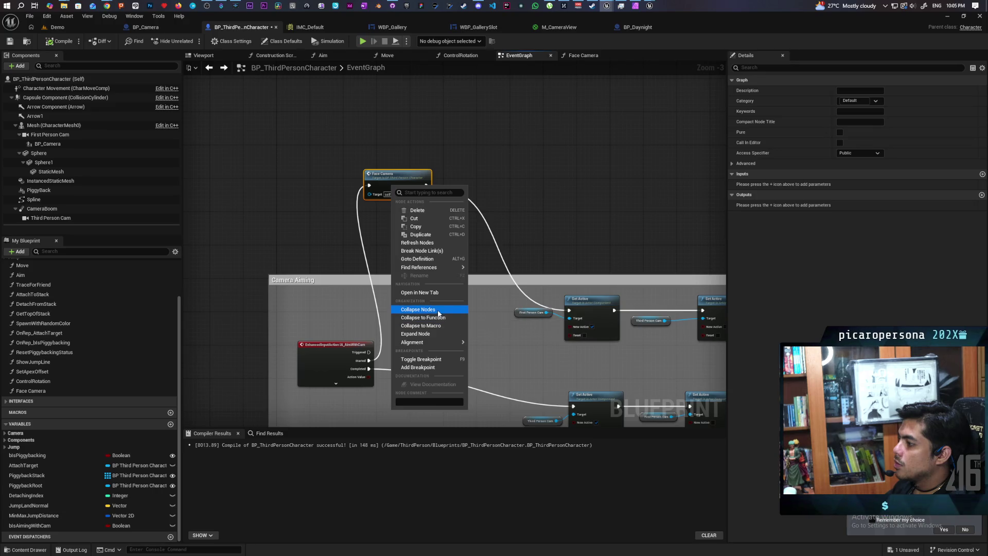
click(435, 333)
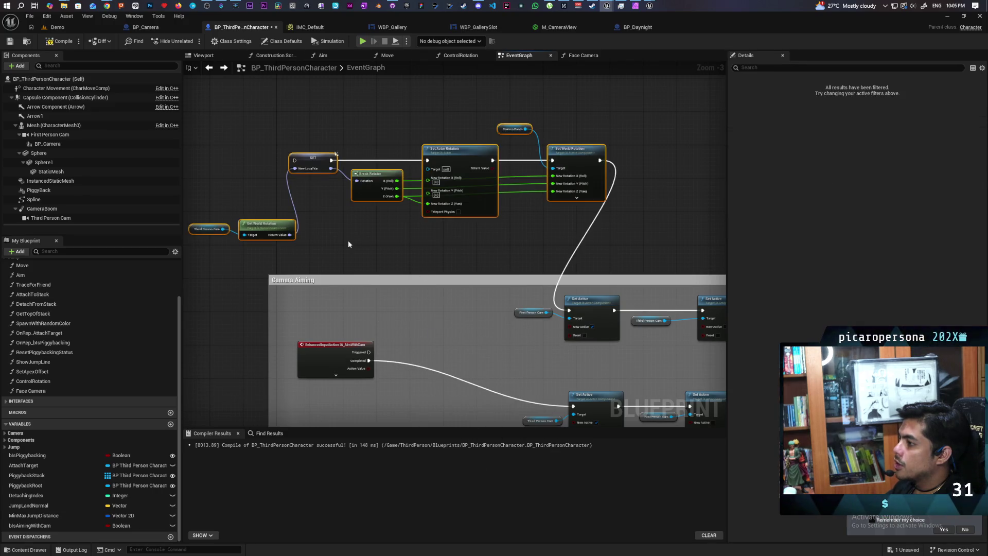
Delete the SET node, detach Set World Rotation, and drive Set Actor Rotation from the aim's Triggered event
drag(348, 240, 405, 247)
click(368, 170)
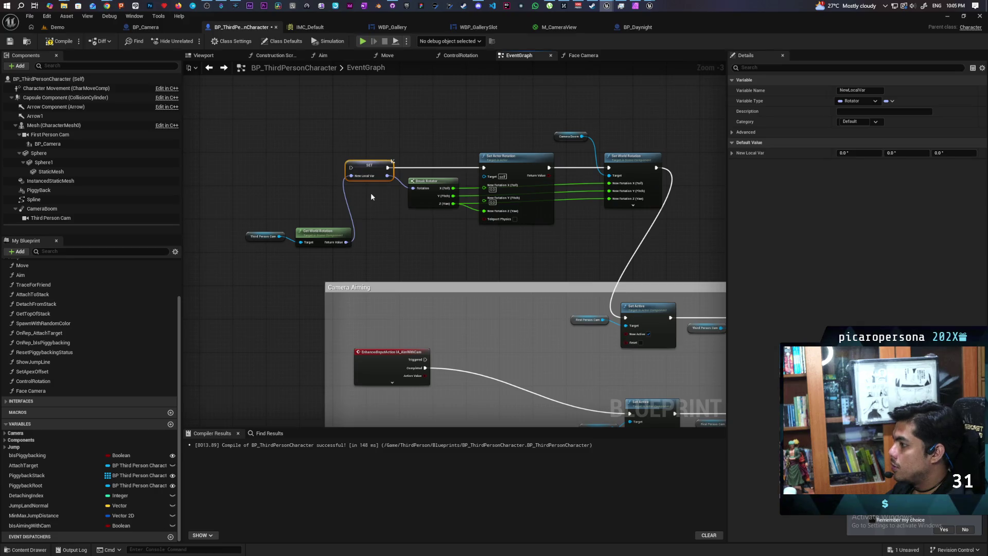
key(Delete)
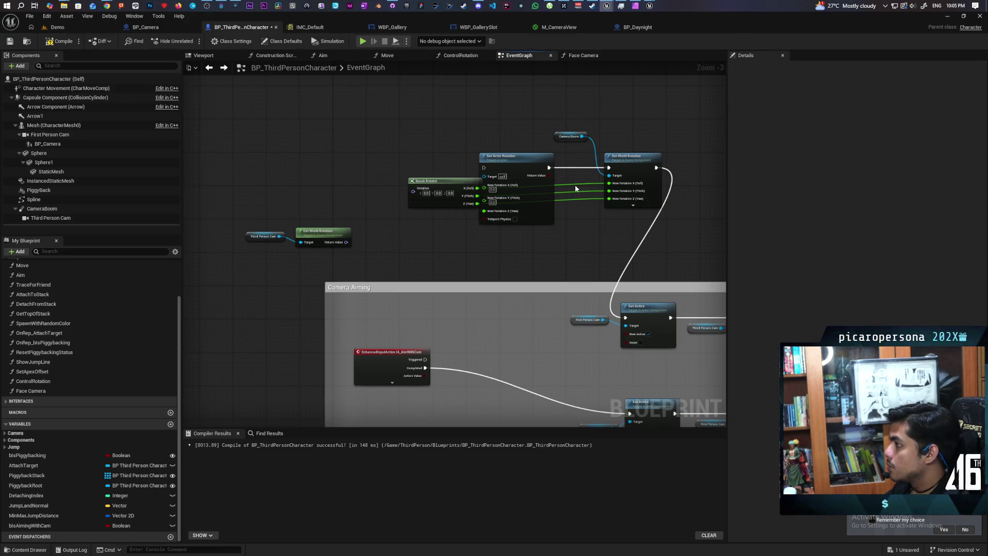
drag(435, 181, 384, 176)
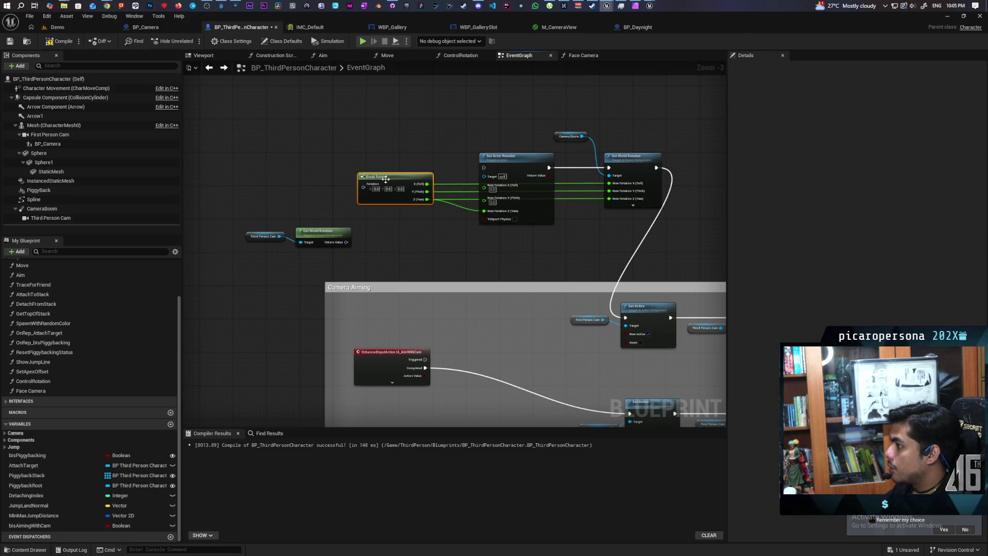
alt+click(572, 167)
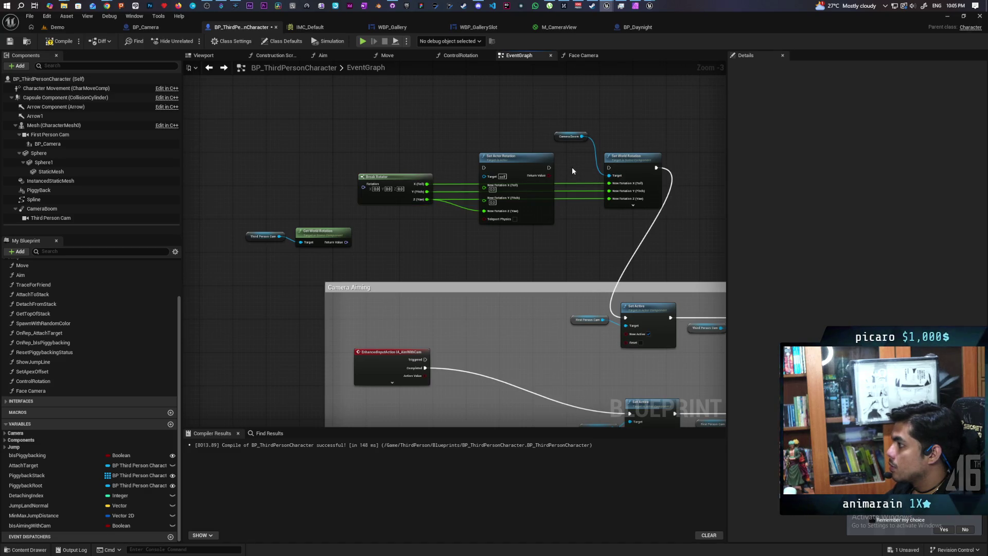
mouse_move(639, 159)
mouse_down()
mouse_move(527, 322)
mouse_move(531, 335)
mouse_move(529, 303)
mouse_move(641, 195)
mouse_up()
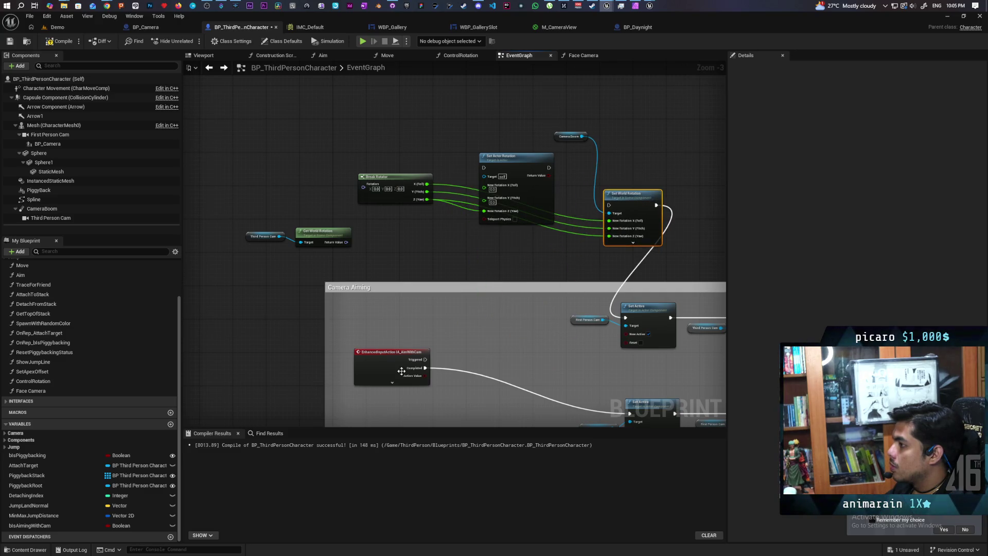
mouse_move(424, 360)
mouse_down()
mouse_move(484, 167)
mouse_move(447, 270)
mouse_move(517, 306)
mouse_move(509, 268)
mouse_up()
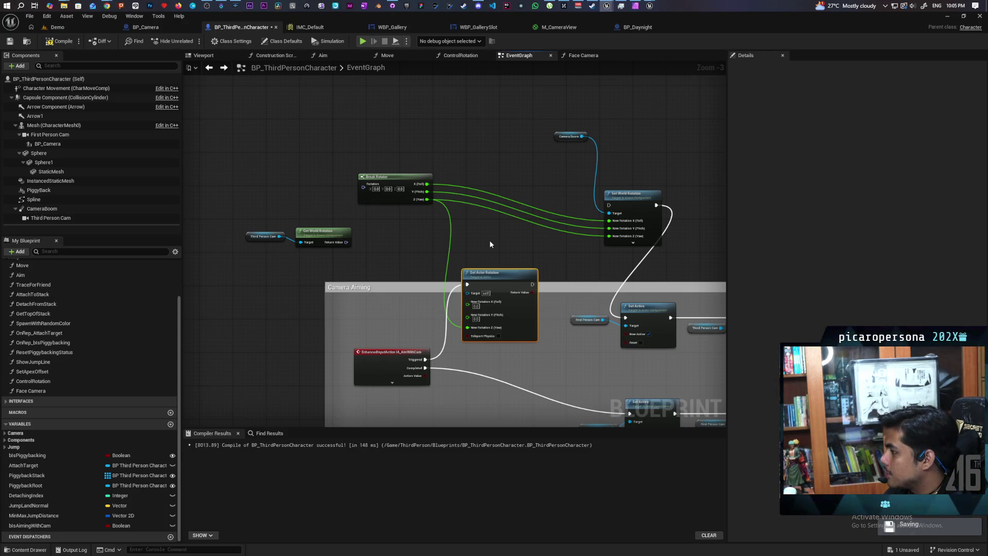
Move Break Rotator into the Camera Aiming comment group
drag(490, 240, 503, 199)
scroll(503, 201, up, 2)
drag(364, 137, 368, 306)
mouse_move(340, 209)
mouse_down()
mouse_move(385, 175)
mouse_move(374, 255)
mouse_up()
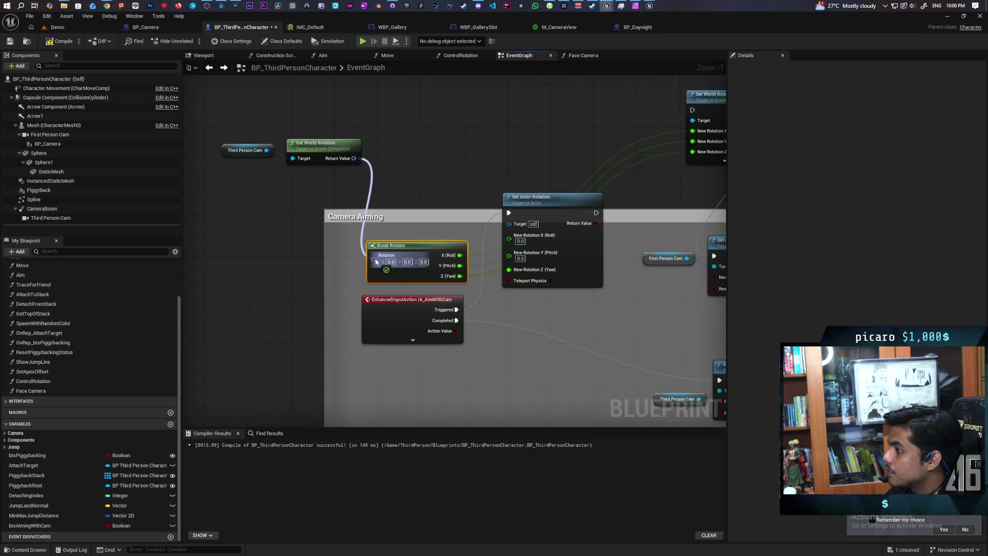
Place Get World Rotation and Third Person Cam beside Break Rotator in Camera Aiming
drag(320, 144, 305, 241)
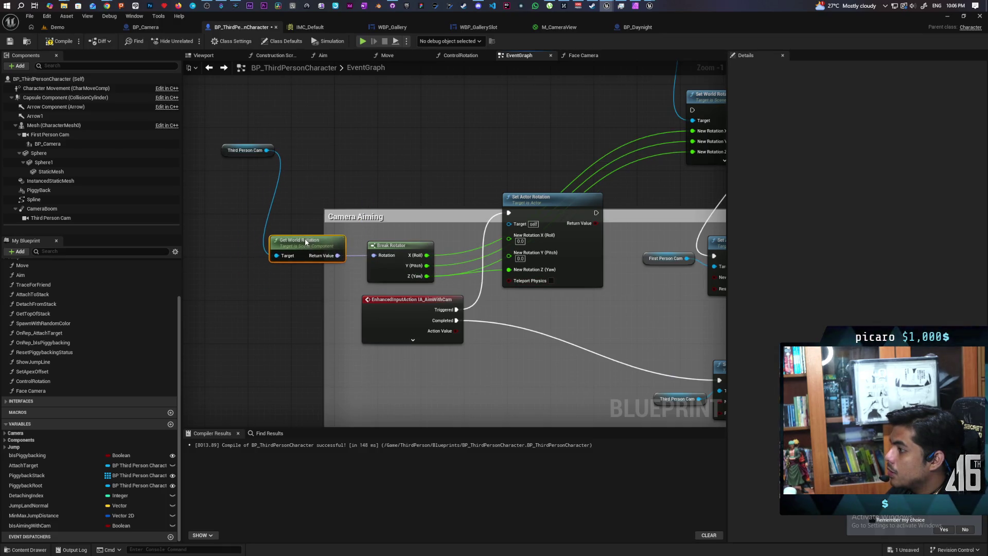
mouse_move(233, 153)
mouse_down()
mouse_move(236, 187)
mouse_move(253, 218)
mouse_move(265, 218)
mouse_up()
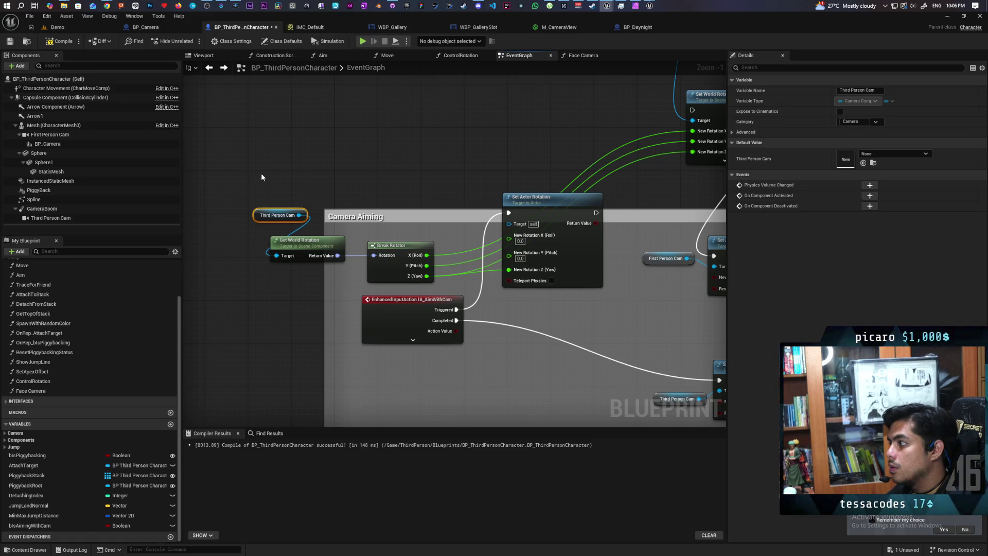
drag(359, 152, 323, 149)
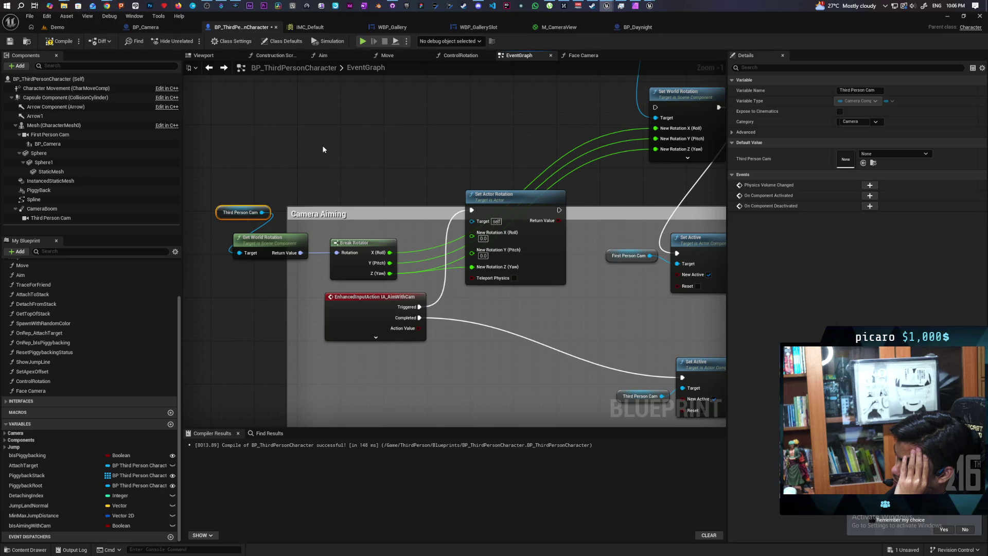
Add a Camera Boom getter to the graph above Camera Aiming
mouse_move(595, 207)
mouse_down()
mouse_move(580, 200)
mouse_move(507, 219)
mouse_up()
drag(561, 138, 642, 108)
drag(392, 254, 485, 259)
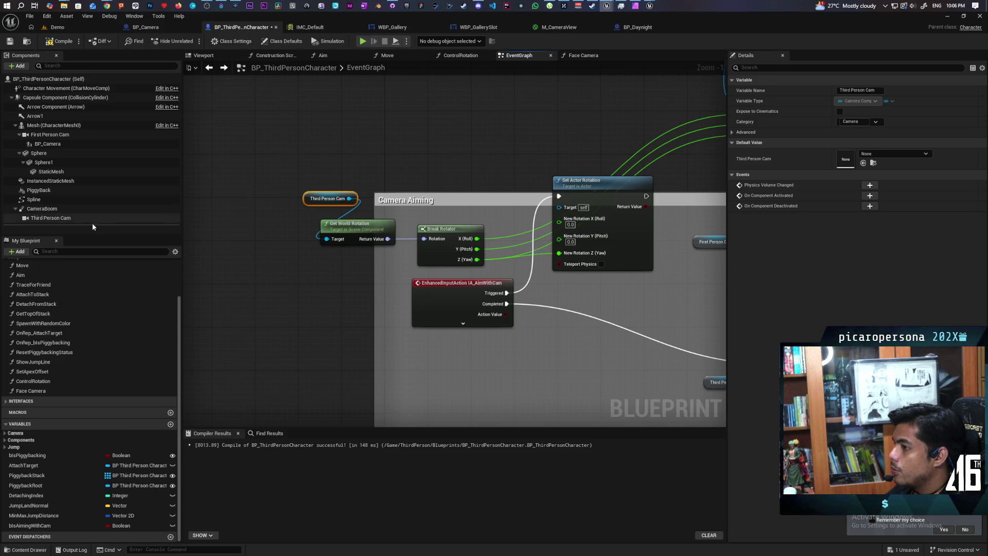
mouse_move(41, 208)
mouse_down()
mouse_move(387, 153)
mouse_move(396, 160)
mouse_move(430, 138)
mouse_up()
Add a Get World Rotation node for the Camera Boom
text(get world l)
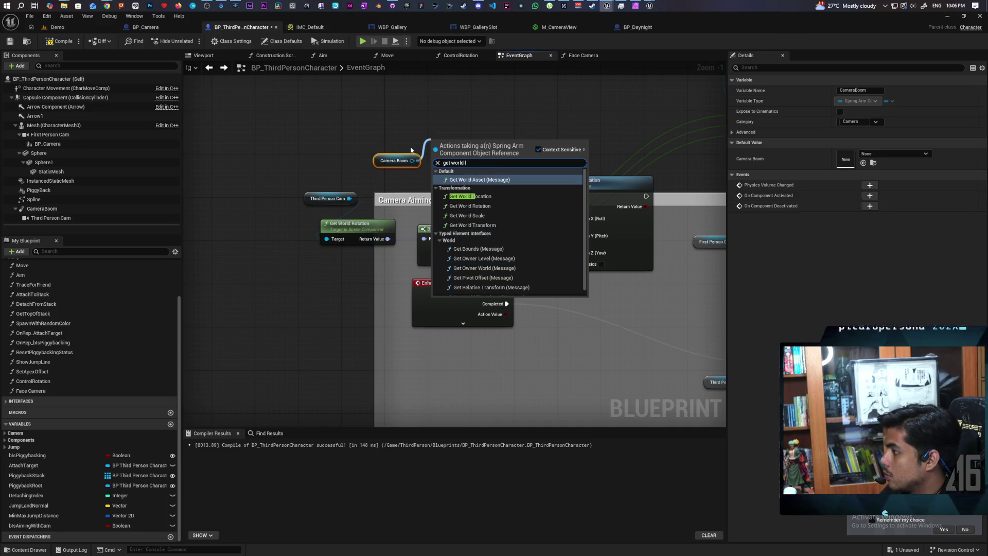
text(ro)
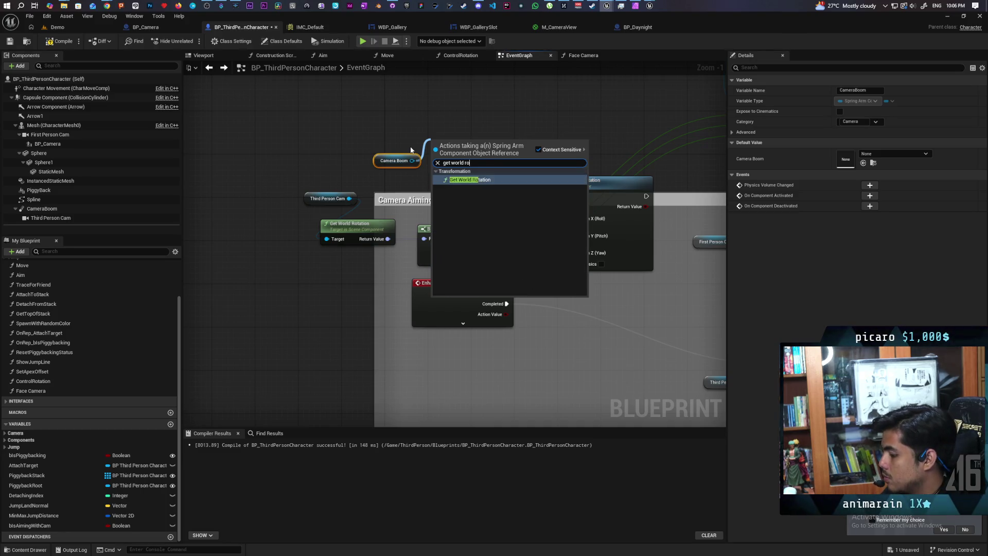
key(Return)
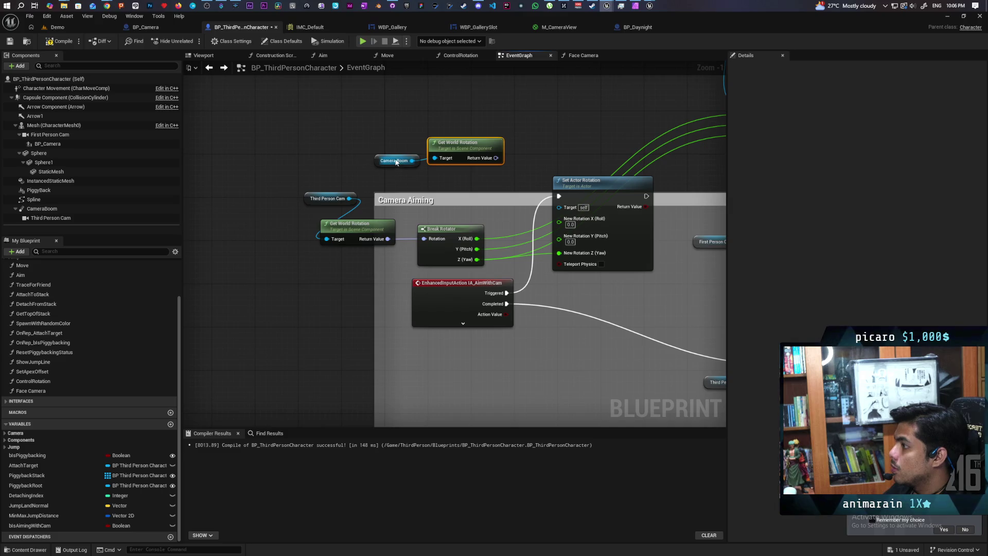
drag(394, 161, 345, 160)
mouse_move(455, 152)
mouse_down()
mouse_move(412, 156)
mouse_move(474, 143)
mouse_up()
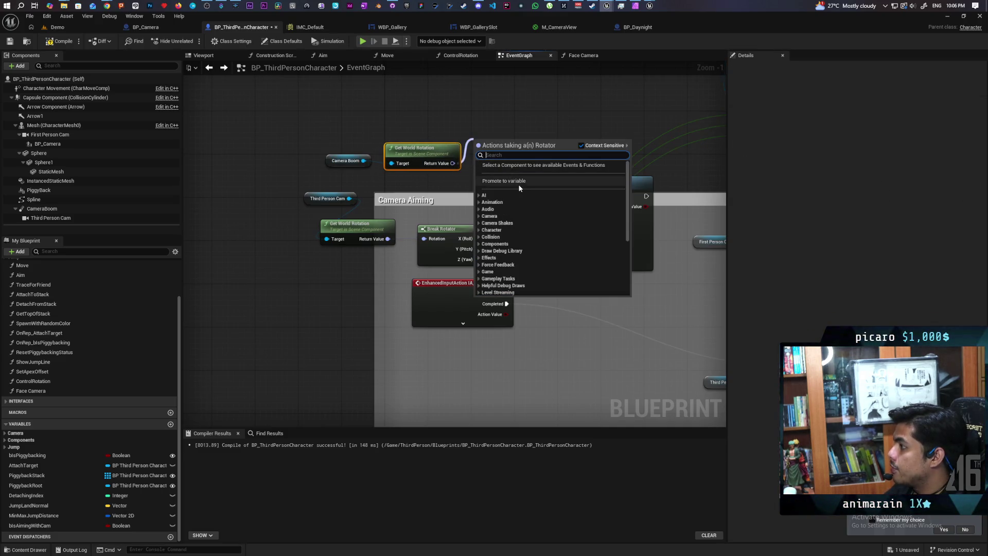
Promote the rotation to a new variable named Previous Rotation and run Triggered through its SET
click(519, 185)
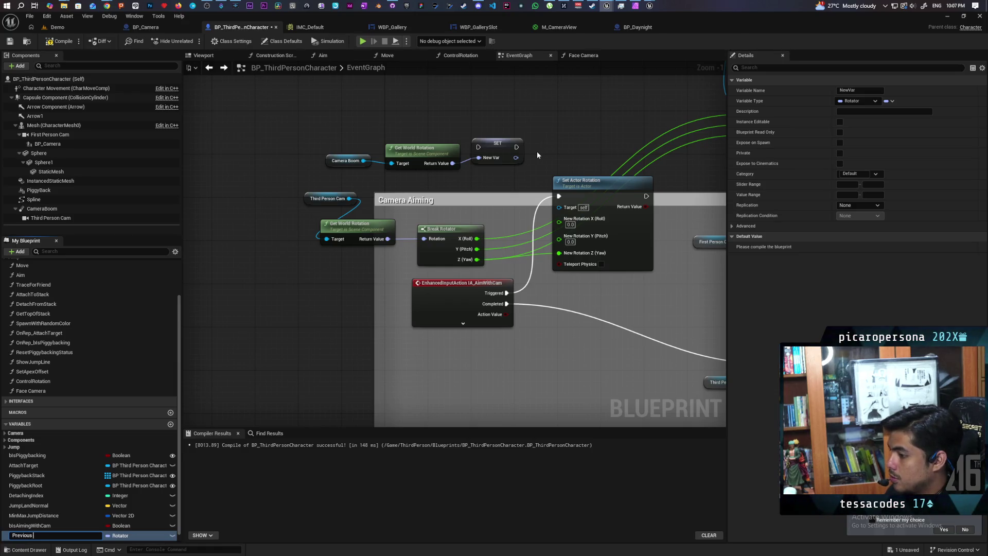
text(R)
key(BackSpace)
key(BackSpace)
key(BackSpace)
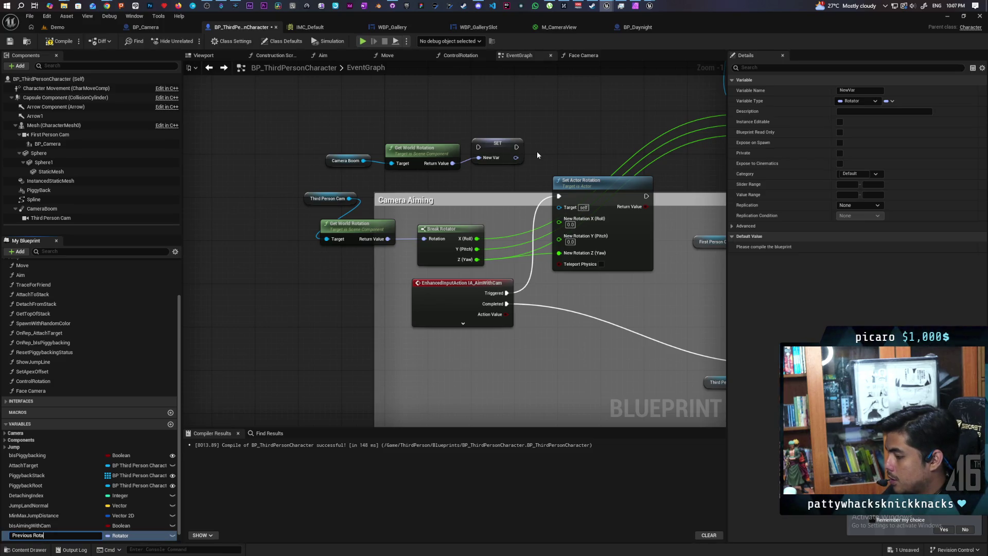
key(Return)
drag(545, 129, 490, 146)
mouse_move(450, 309)
mouse_down()
mouse_move(422, 164)
mouse_move(503, 212)
mouse_up()
mouse_move(589, 294)
mouse_down()
mouse_move(450, 277)
mouse_move(461, 306)
mouse_move(486, 315)
mouse_up()
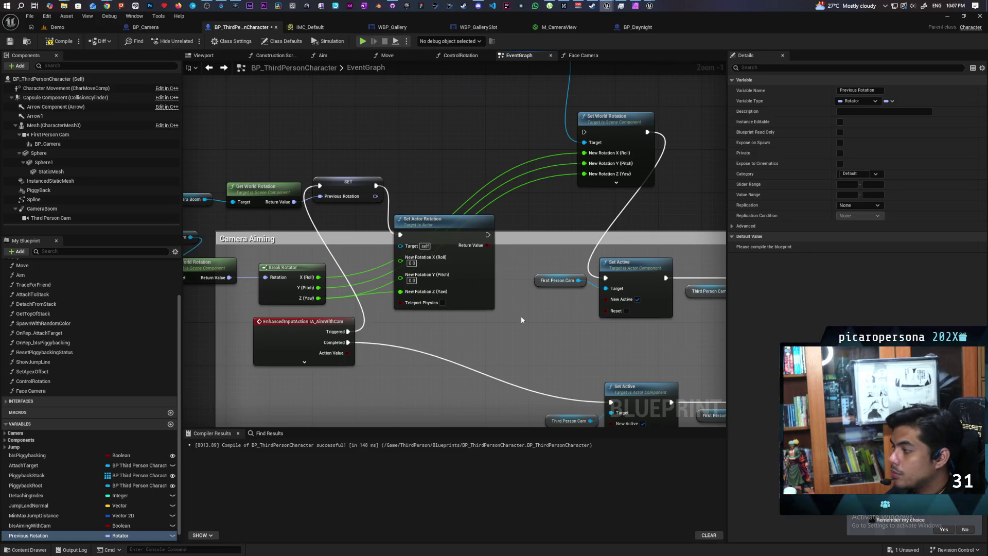
Link Set Actor Rotation to the next Set Active and move Set World Rotation onto the Completed path
drag(481, 308, 469, 318)
mouse_move(476, 255)
mouse_down()
mouse_move(507, 254)
mouse_move(593, 288)
mouse_up()
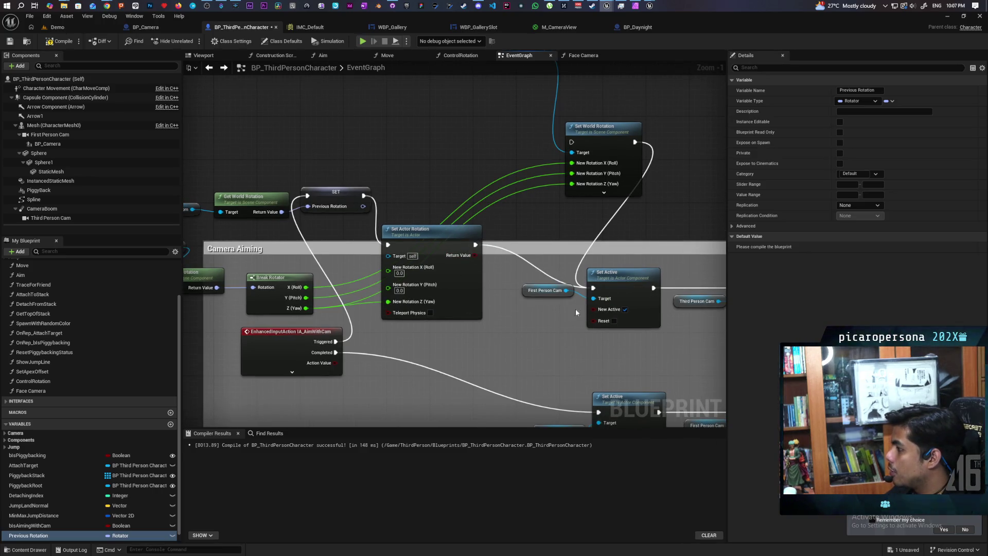
alt+click(605, 225)
drag(607, 227, 537, 261)
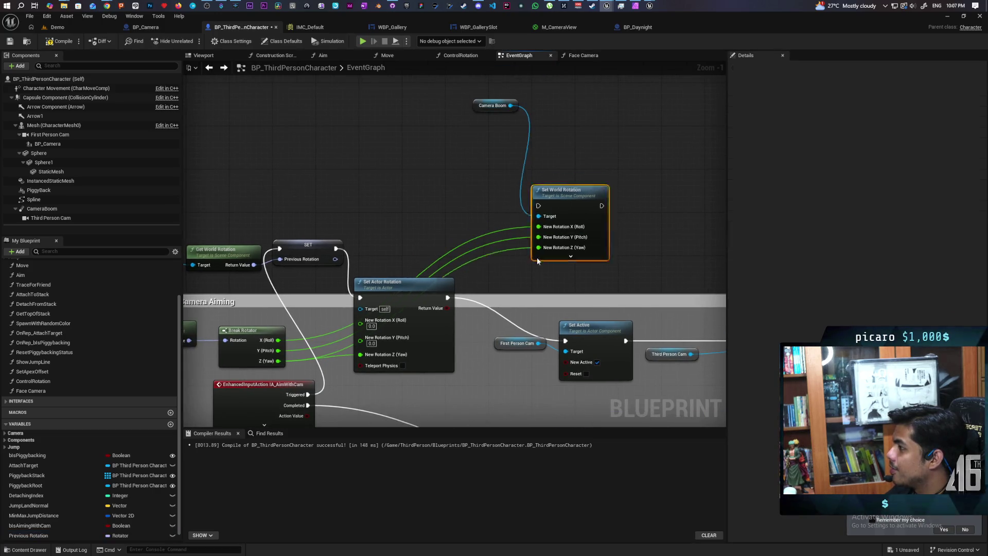
key(Delete)
mouse_move(476, 406)
mouse_down()
mouse_move(500, 142)
mouse_move(472, 360)
mouse_move(440, 278)
mouse_move(429, 275)
mouse_move(481, 306)
mouse_move(459, 322)
mouse_move(595, 335)
mouse_up()
mouse_move(425, 239)
mouse_down()
mouse_move(220, 202)
mouse_move(29, 188)
mouse_move(207, 249)
mouse_move(194, 249)
mouse_move(326, 254)
mouse_move(462, 342)
mouse_up()
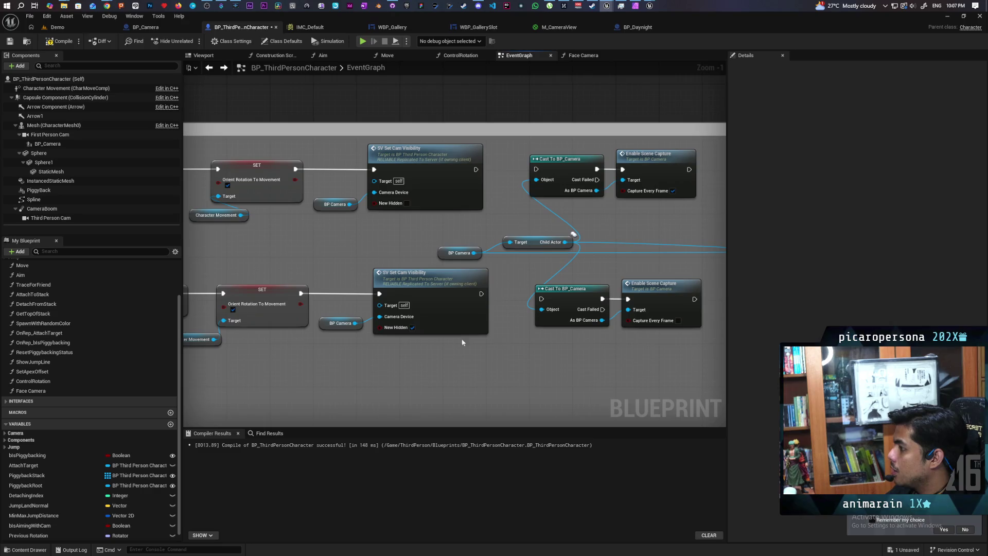
key(ctrl+z)
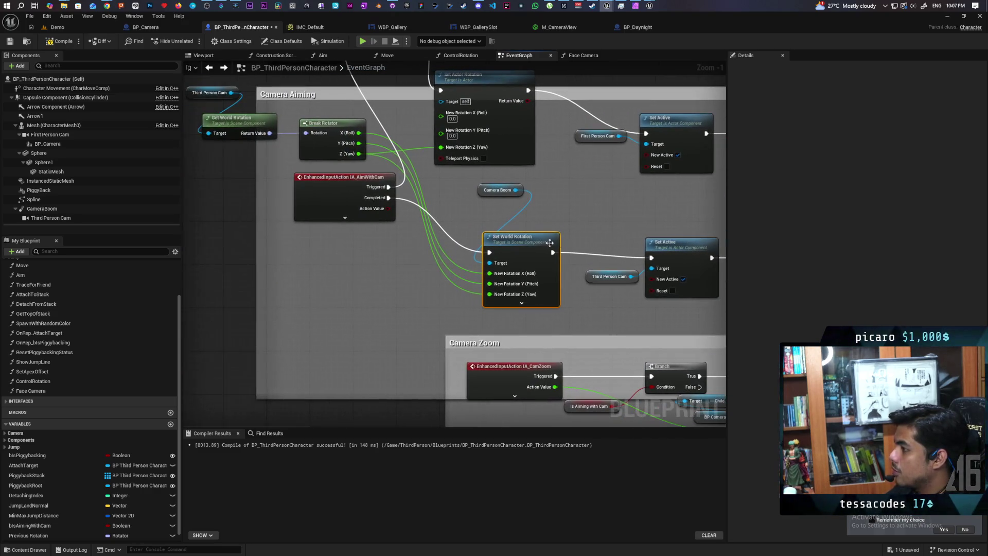
drag(453, 209, 512, 269)
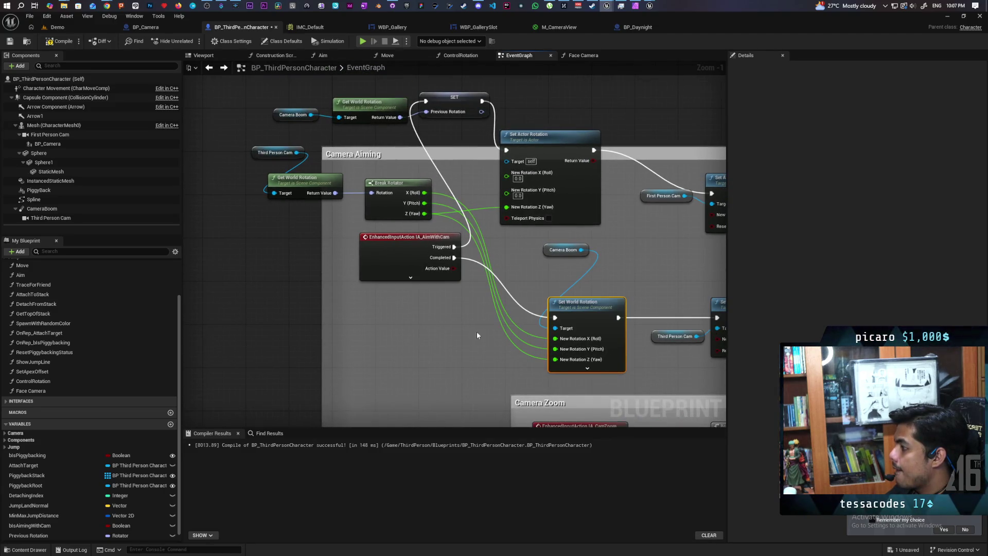
Break Set World Rotation's X/Y/Z links, recombine the pin, and feed it Previous Rotation
click(543, 346)
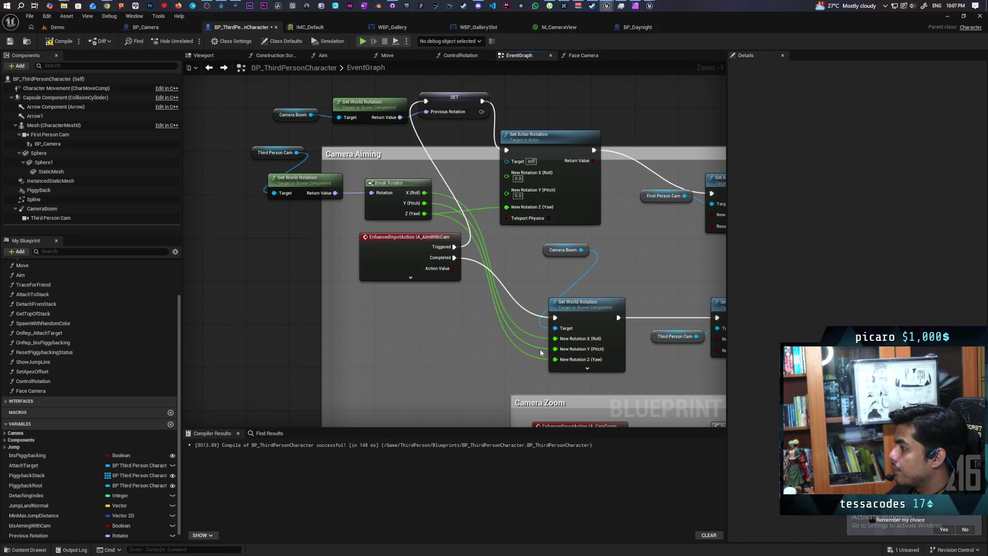
alt+click(555, 339)
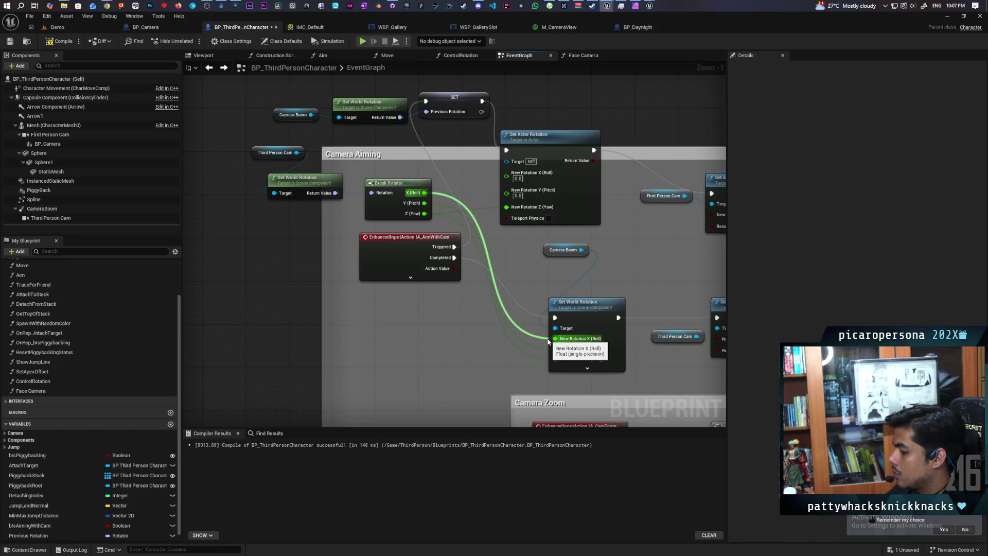
alt+click(555, 356)
alt+click(556, 373)
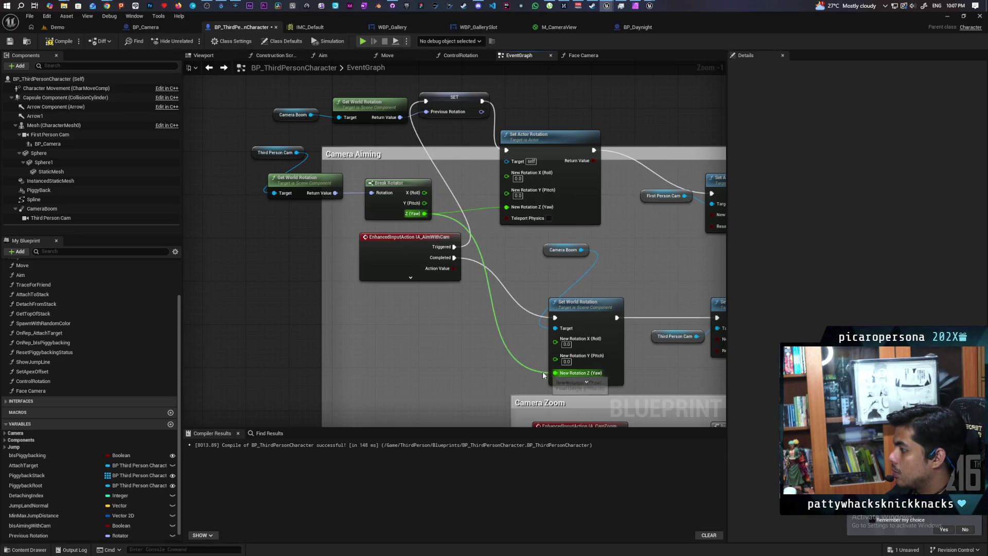
right_click(555, 342)
click(575, 377)
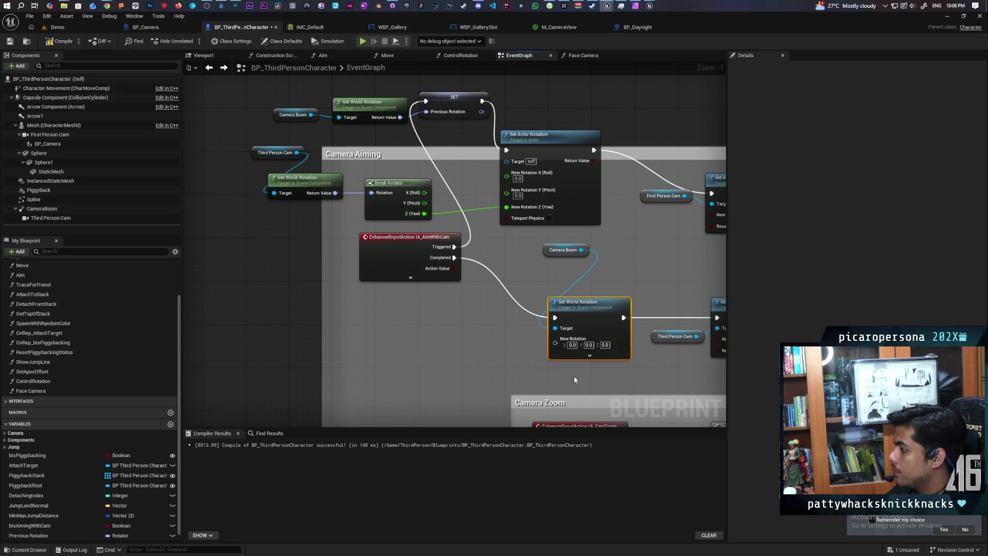
mouse_move(30, 535)
mouse_down()
mouse_move(249, 487)
mouse_move(557, 355)
mouse_move(555, 343)
mouse_up()
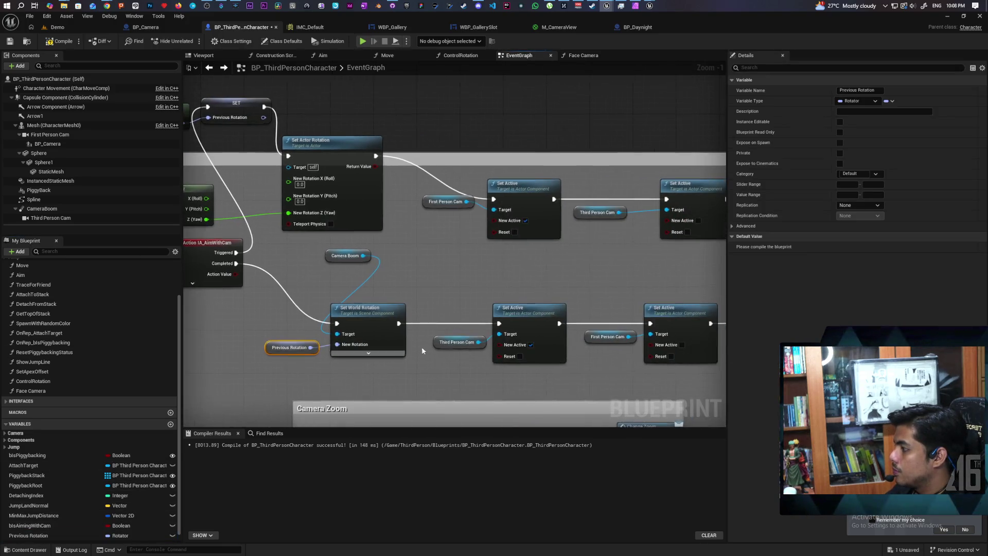
alt+click(440, 328)
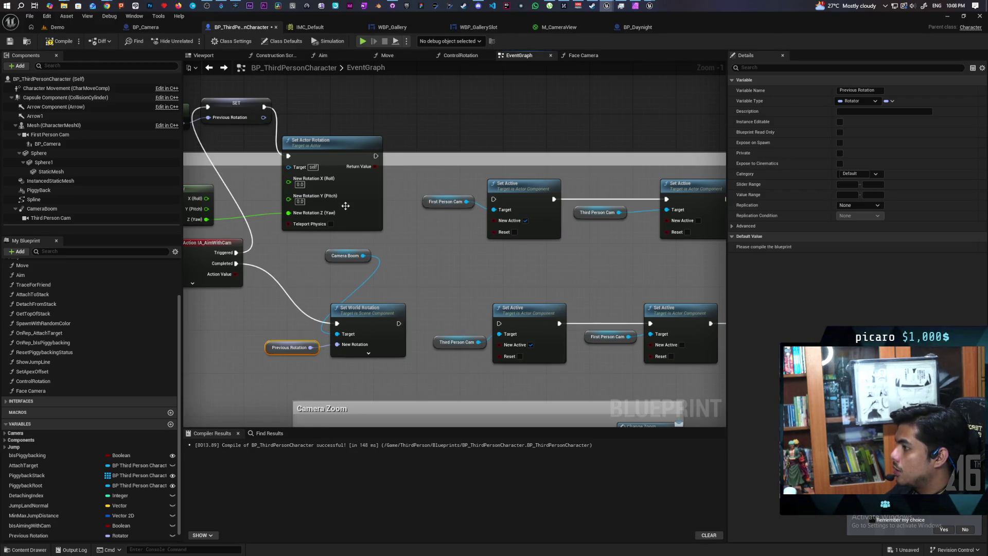
drag(346, 206, 384, 232)
scroll(304, 298, down, 4)
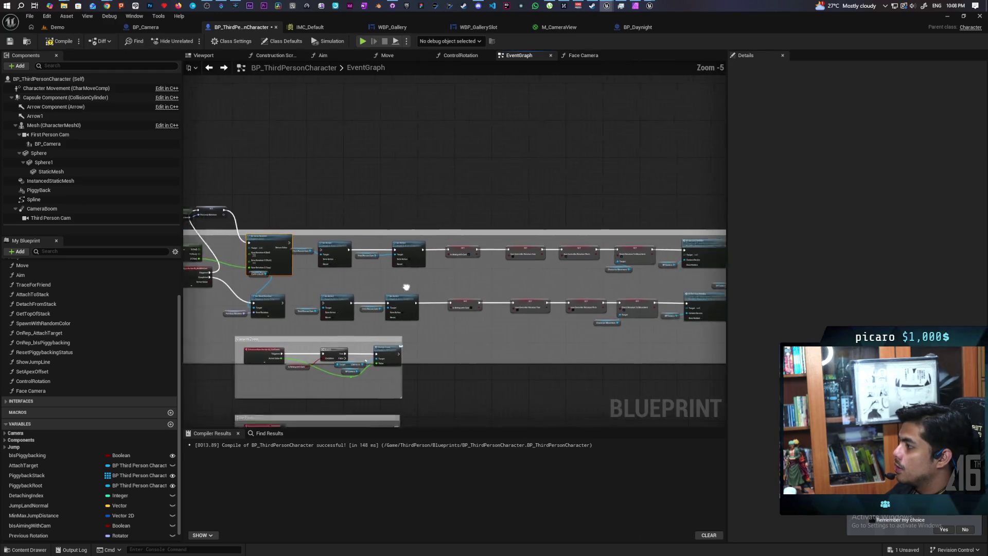
Wire Set Actor Rotation and Set World Rotation exec outputs into their Set Active nodes
mouse_move(610, 264)
mouse_down()
mouse_move(498, 272)
mouse_move(344, 233)
mouse_move(433, 212)
mouse_move(600, 261)
mouse_move(310, 255)
mouse_move(603, 288)
mouse_move(690, 265)
mouse_move(695, 247)
mouse_up()
scroll(472, 245, up, 4)
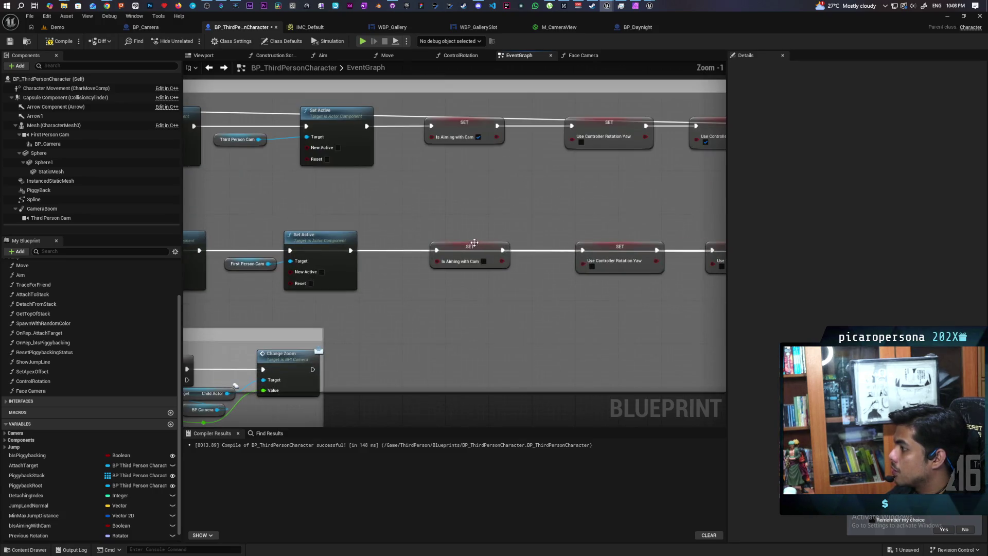
click(453, 249)
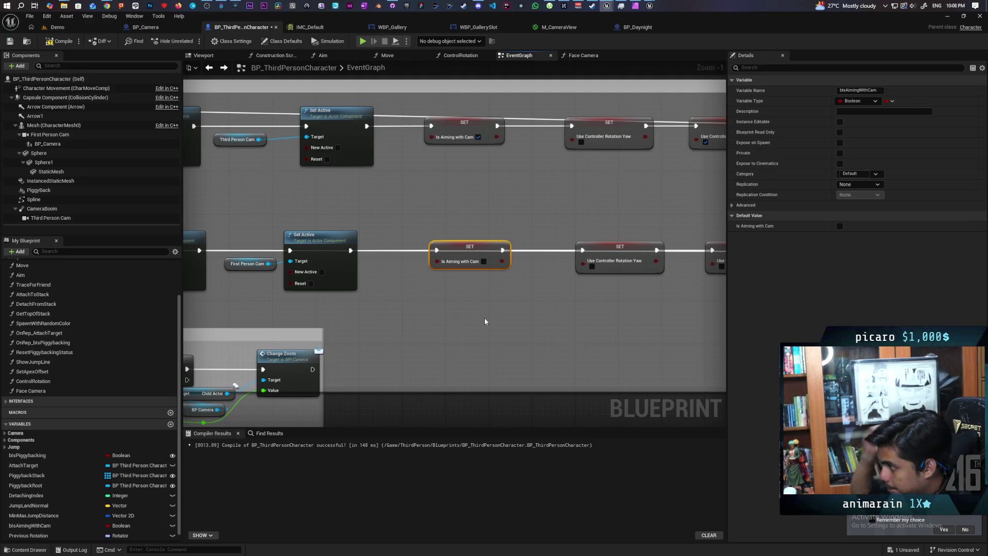
mouse_move(485, 322)
mouse_down()
mouse_move(600, 322)
mouse_move(569, 291)
mouse_move(382, 270)
mouse_up()
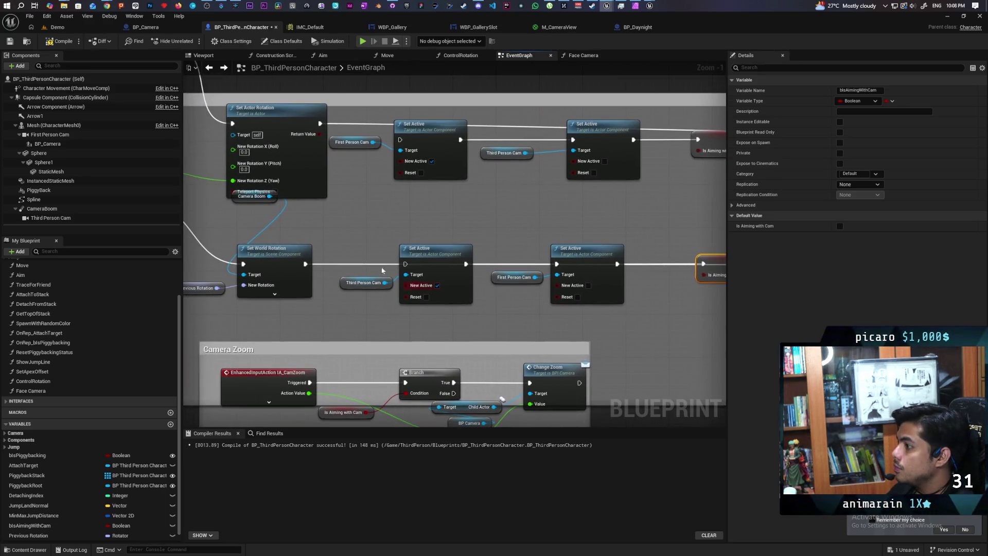
drag(326, 122, 400, 140)
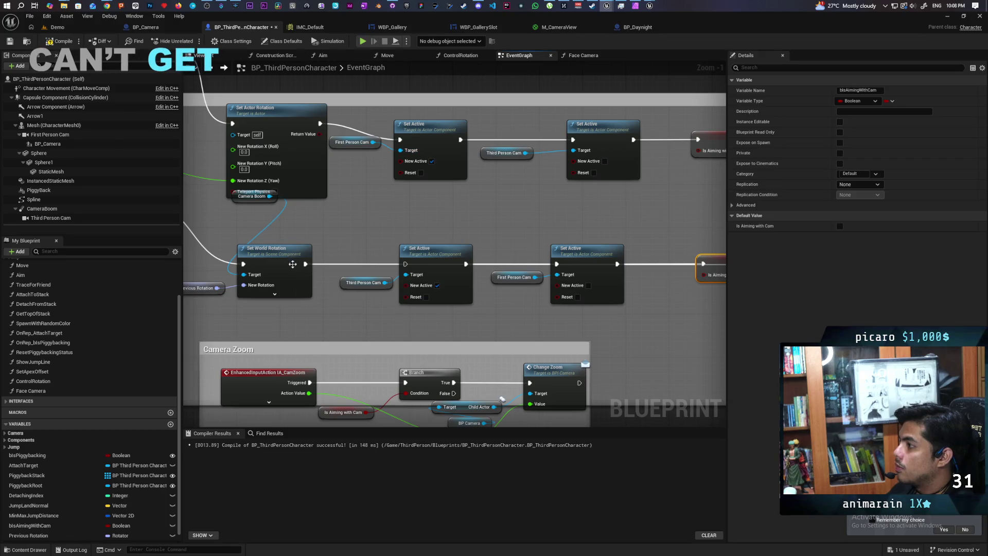
drag(305, 263, 406, 264)
mouse_move(577, 212)
mouse_down()
mouse_move(382, 232)
mouse_move(431, 244)
mouse_up()
Start a play session of the Demo level to test aiming
scroll(653, 216, down, 3)
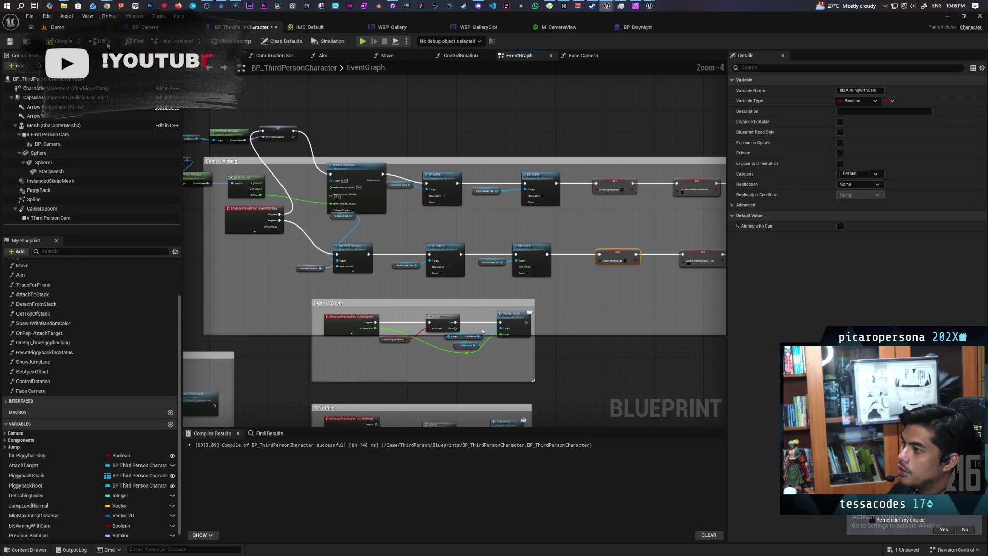
click(57, 27)
click(192, 41)
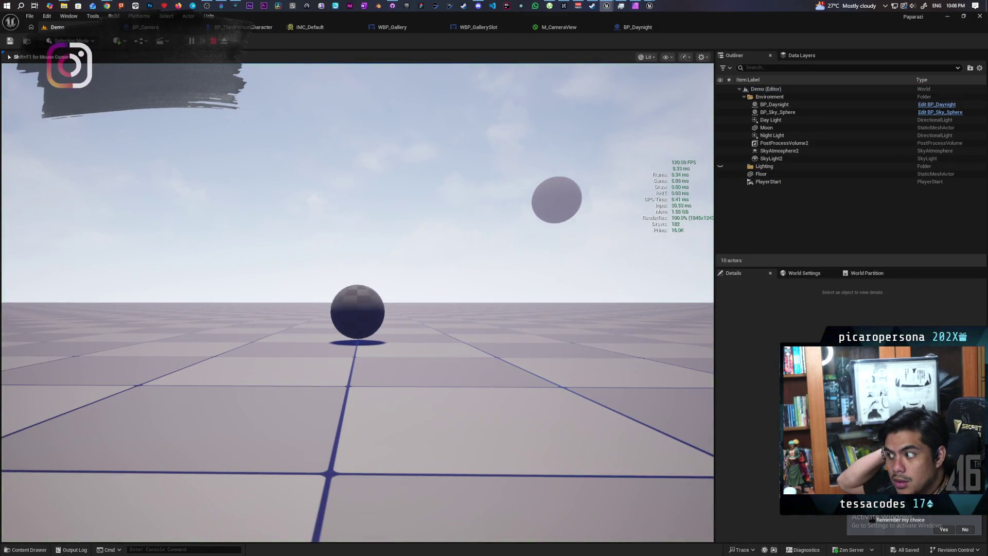
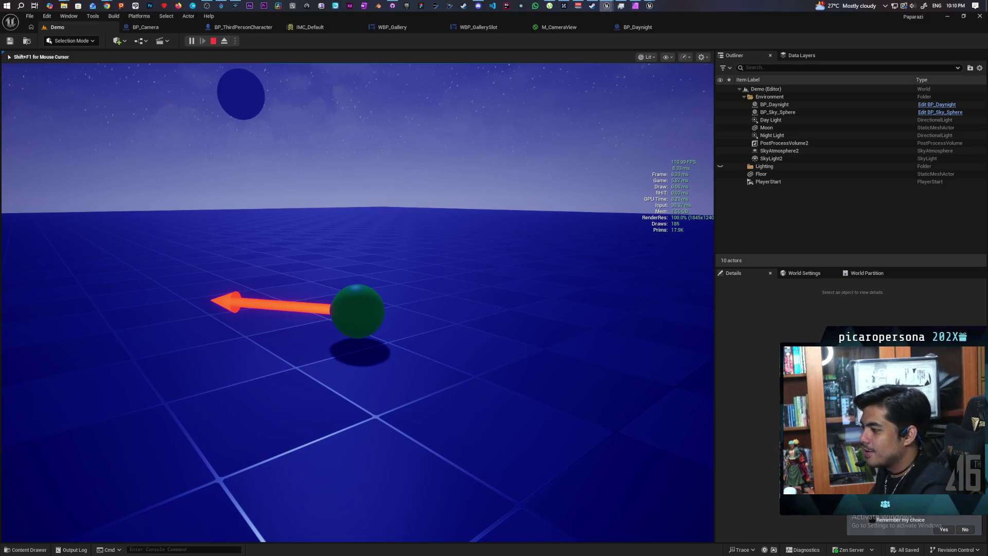
Toggle the camera between first- and third-person three times with C, then stop the play test
key(c)
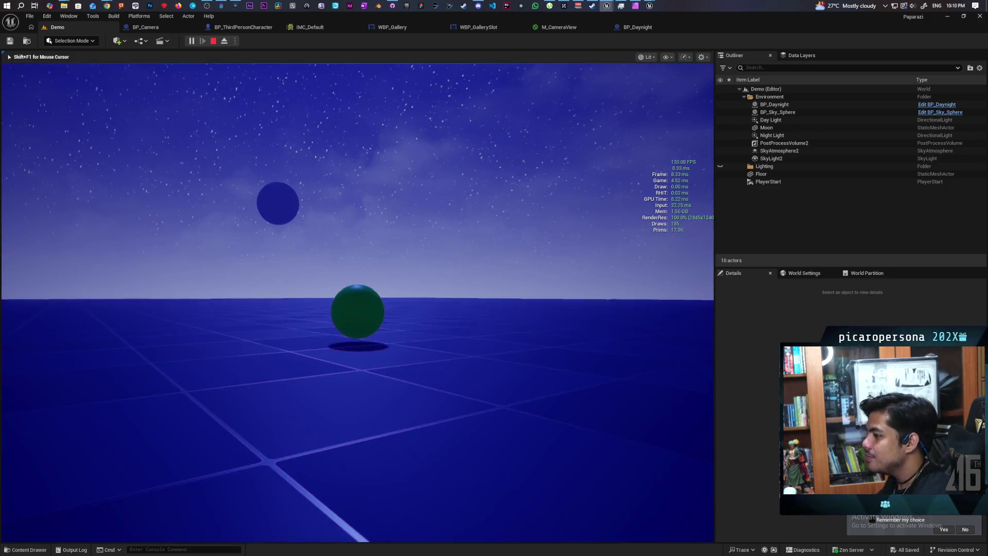
key(c)
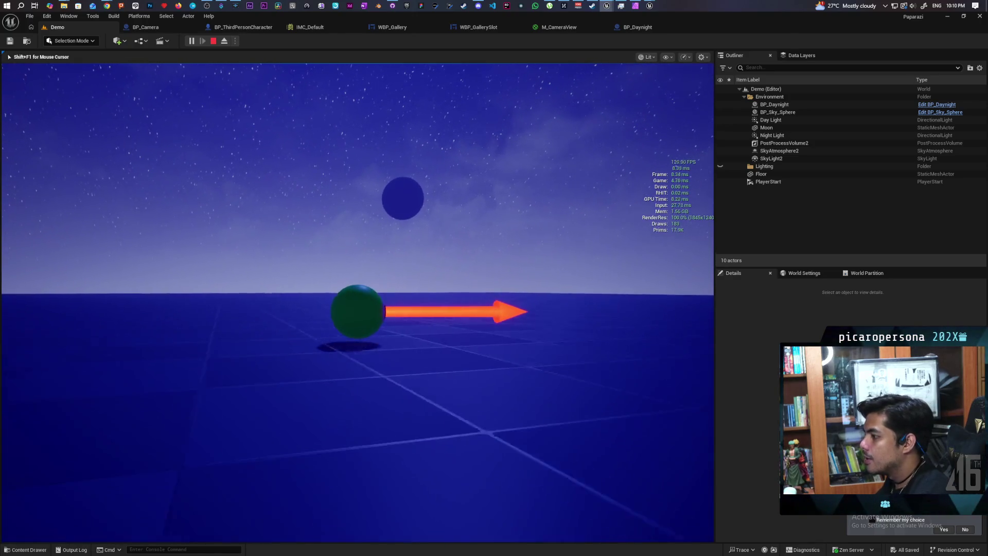
key(c)
key(c)
key(Escape)
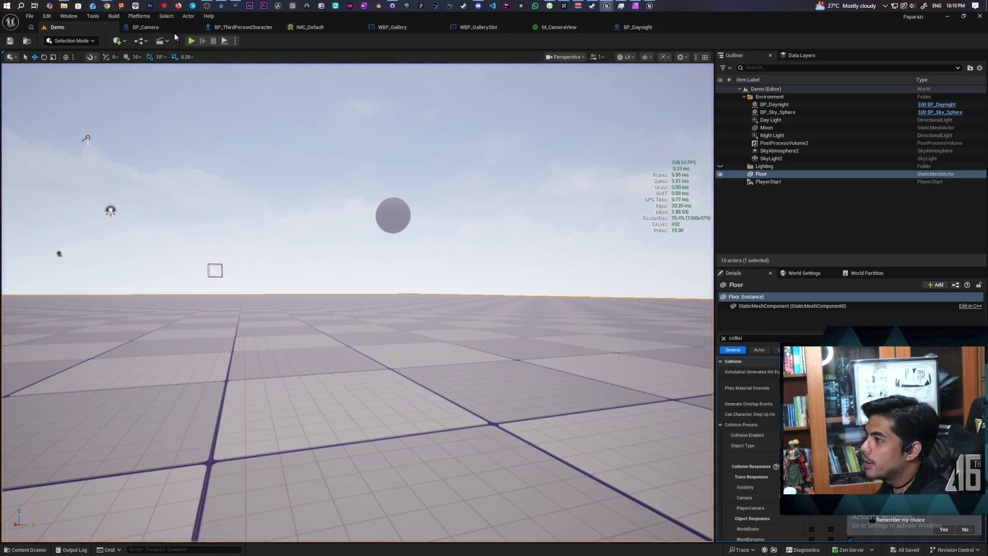
click(146, 26)
Delete the Arrow1 component from BP_ThirdPersonCharacter and save the blueprint
click(243, 27)
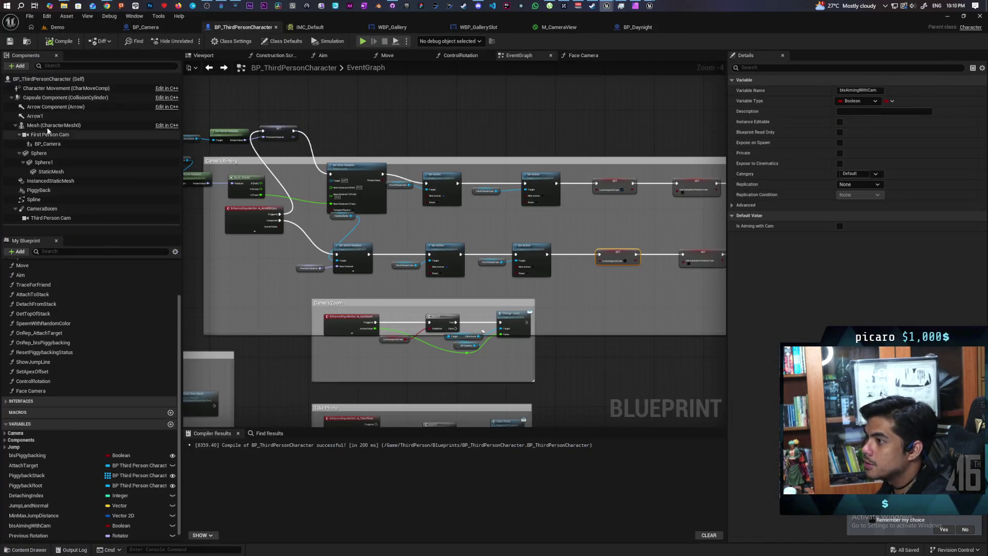
click(36, 115)
key(Delete)
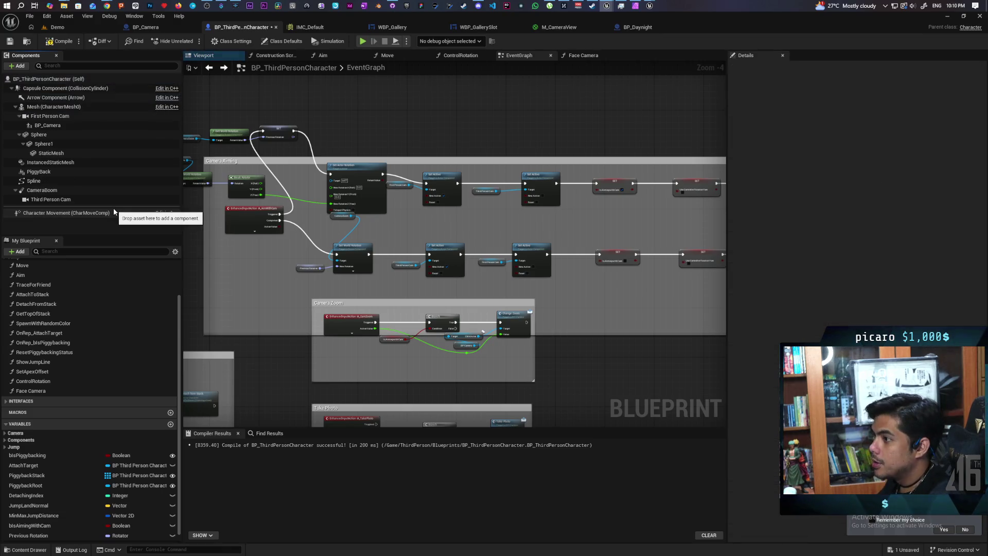
key(ctrl+s)
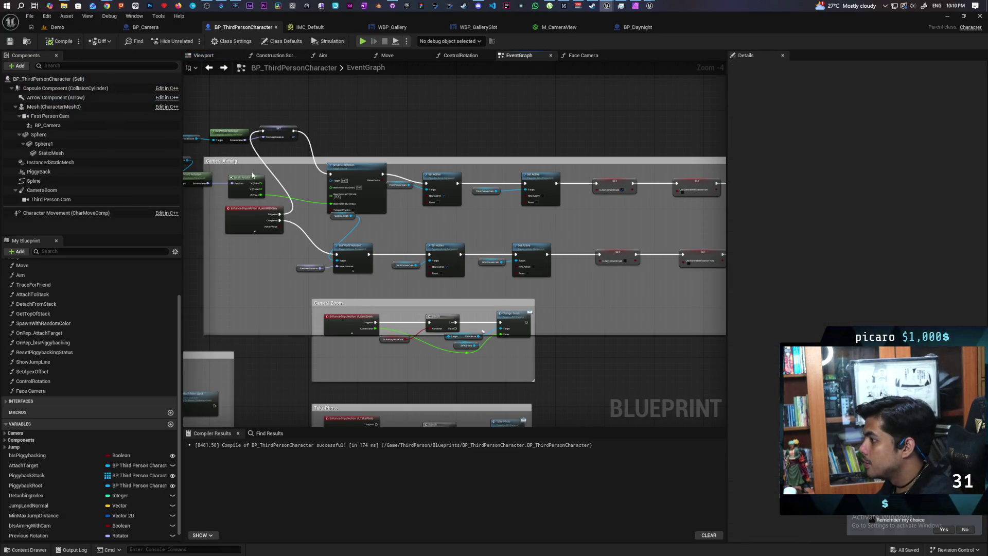
Pan the EventGraph to the camera comments and open the Aim function graph
scroll(495, 254, down, 3)
scroll(495, 254, up, 5)
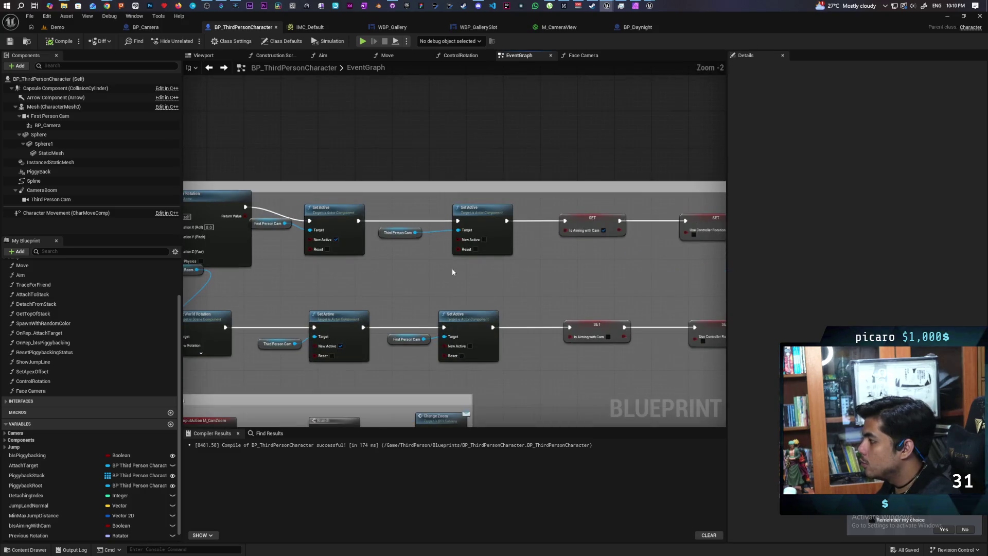
drag(453, 271, 448, 260)
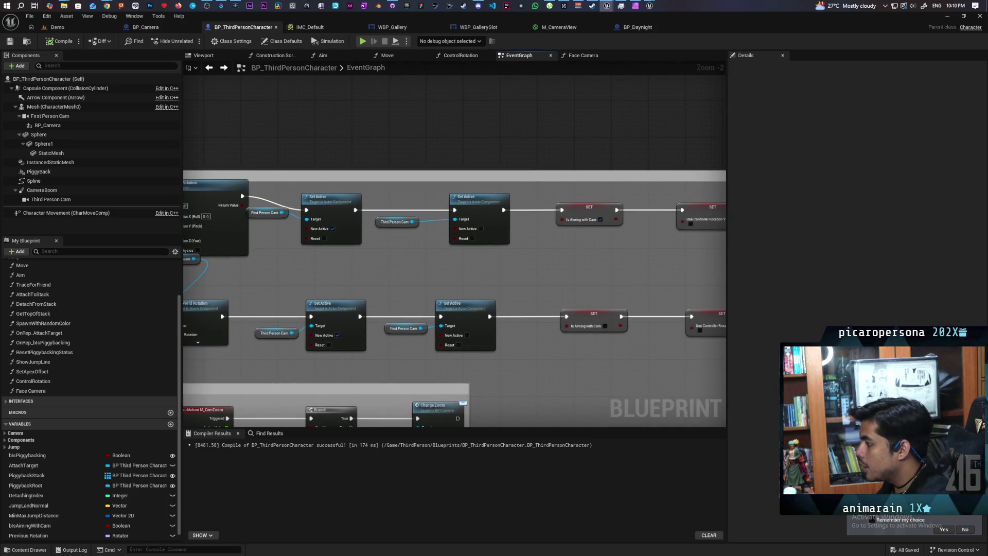
scroll(449, 270, down, 5)
drag(449, 270, 517, 245)
scroll(449, 270, up, 6)
scroll(450, 274, down, 2)
mouse_move(450, 274)
mouse_down()
mouse_move(518, 177)
mouse_move(516, 141)
mouse_up()
double_click(474, 241)
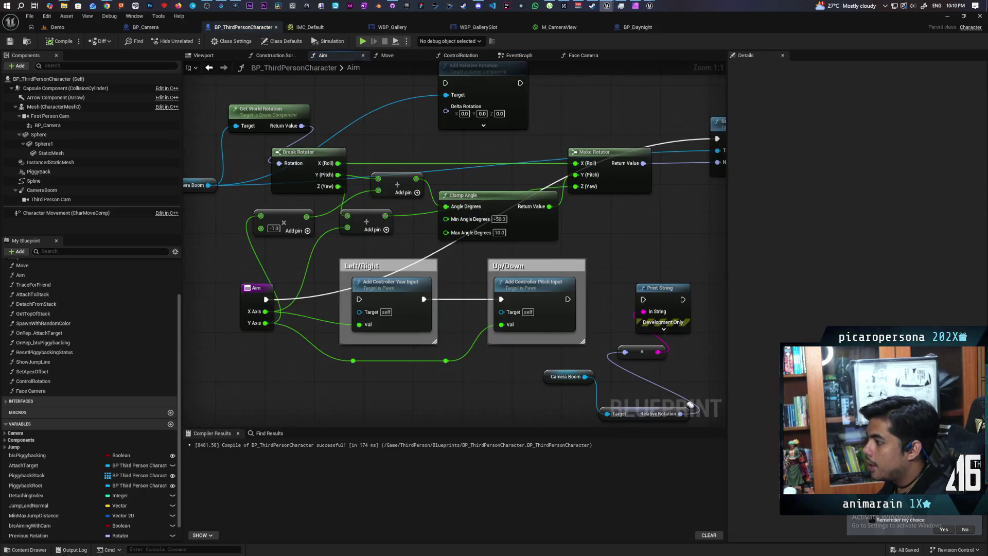
Centre the Aim graph nodes and move the Aim entry node further left
scroll(412, 292, down, 3)
scroll(412, 292, up, 1)
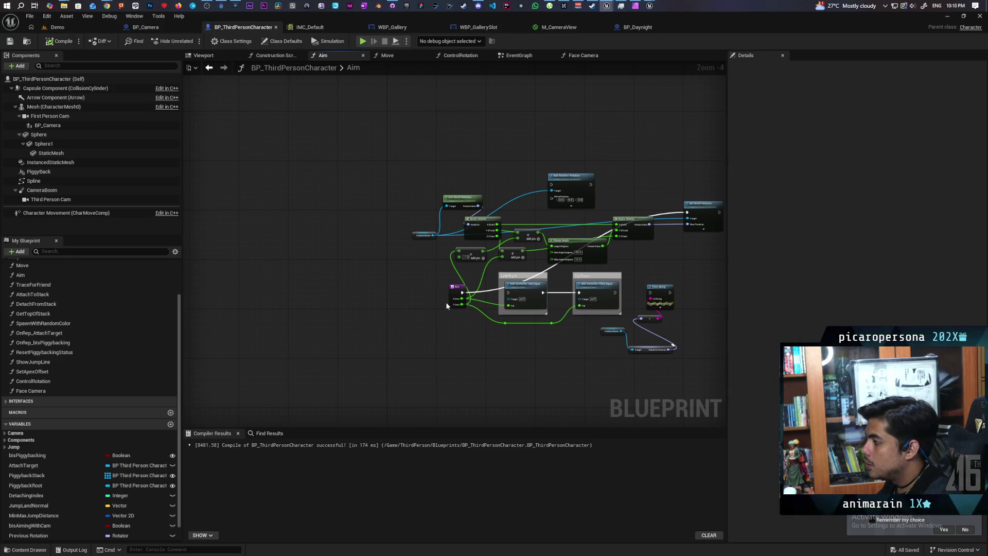
scroll(443, 302, up, 2)
scroll(488, 319, down, 2)
drag(487, 319, 370, 322)
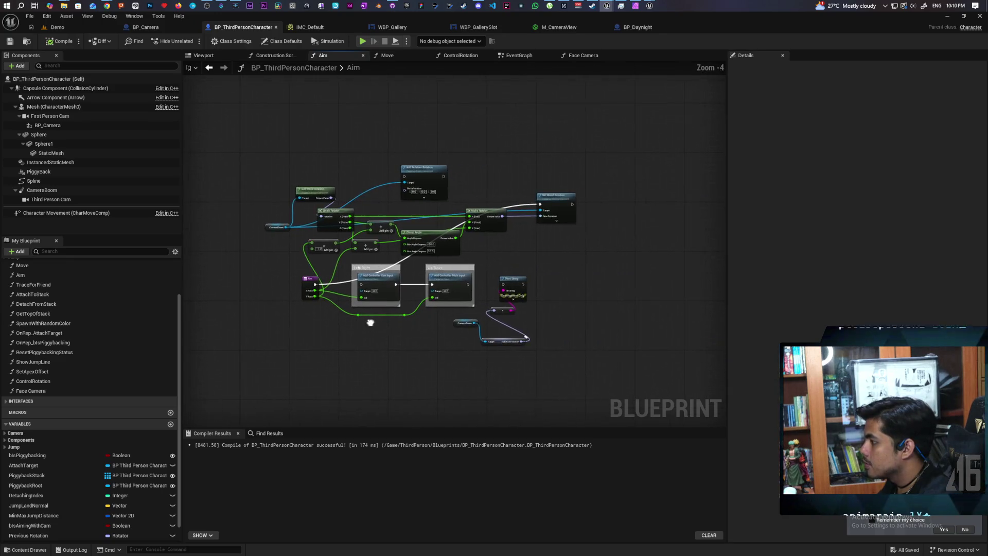
scroll(428, 313, up, 1)
mouse_move(428, 313)
mouse_down()
mouse_move(478, 312)
mouse_move(448, 320)
mouse_up()
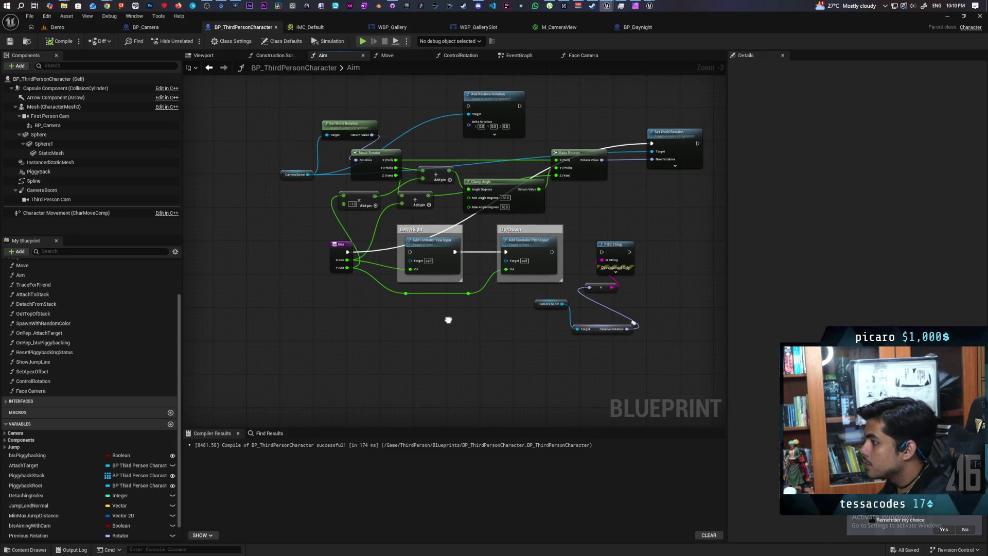
mouse_move(339, 249)
mouse_down()
mouse_move(144, 239)
mouse_move(217, 238)
mouse_move(294, 256)
mouse_move(229, 305)
mouse_up()
Add a Branch node after the Aim entry and wire Aim's execution into it
click(269, 340)
drag(282, 343, 281, 323)
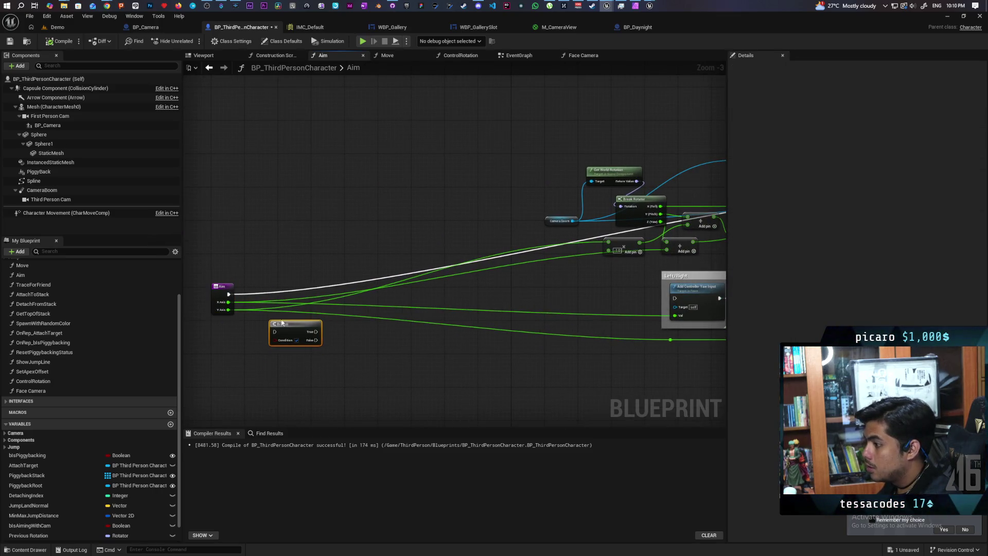
mouse_move(230, 294)
mouse_down()
mouse_move(361, 333)
mouse_move(315, 341)
mouse_move(304, 288)
mouse_up()
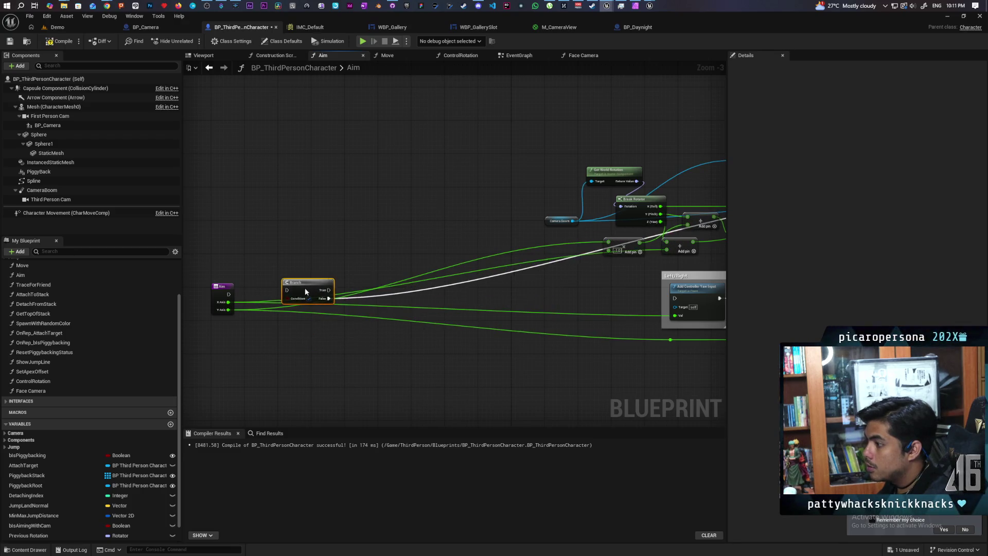
drag(228, 295, 293, 286)
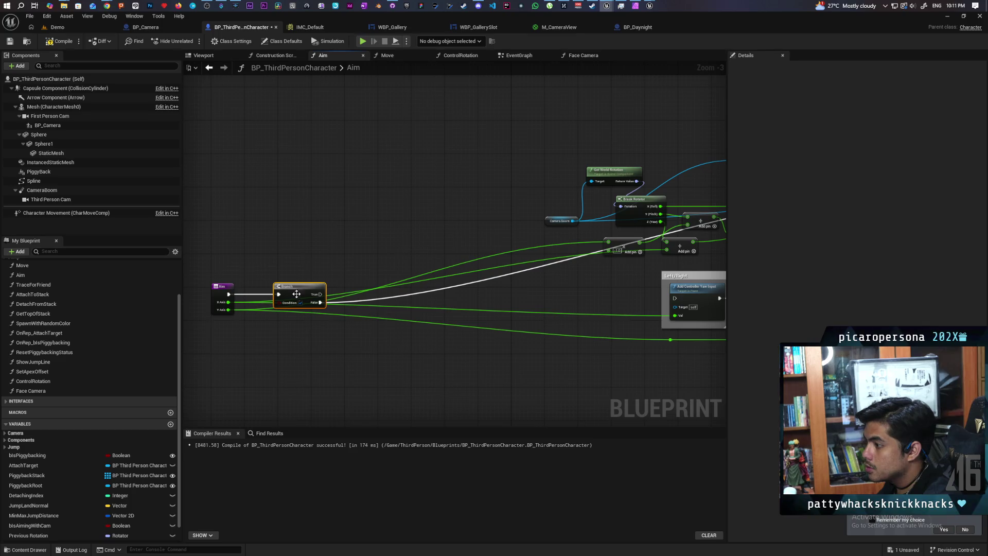
Feed Is Aiming with Cam into the Branch Condition, then compile and save
mouse_move(31, 525)
mouse_down()
mouse_move(249, 361)
mouse_move(282, 307)
mouse_move(242, 308)
mouse_move(257, 322)
mouse_up()
scroll(248, 322, up, 3)
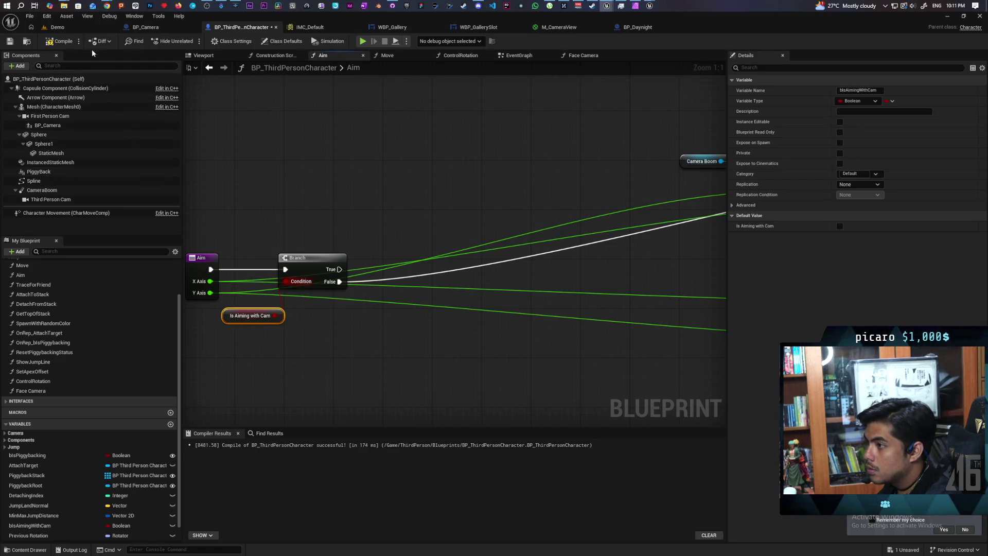
click(62, 44)
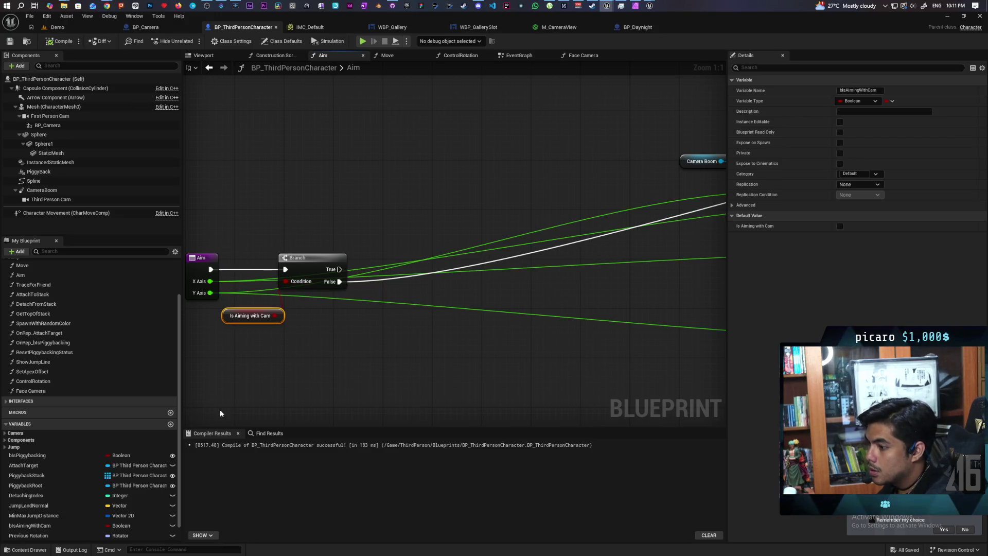
scroll(63, 514, down, 2)
mouse_move(510, 289)
mouse_down()
mouse_move(576, 316)
mouse_move(386, 309)
mouse_move(188, 376)
mouse_move(577, 224)
mouse_move(675, 239)
mouse_move(530, 257)
mouse_up()
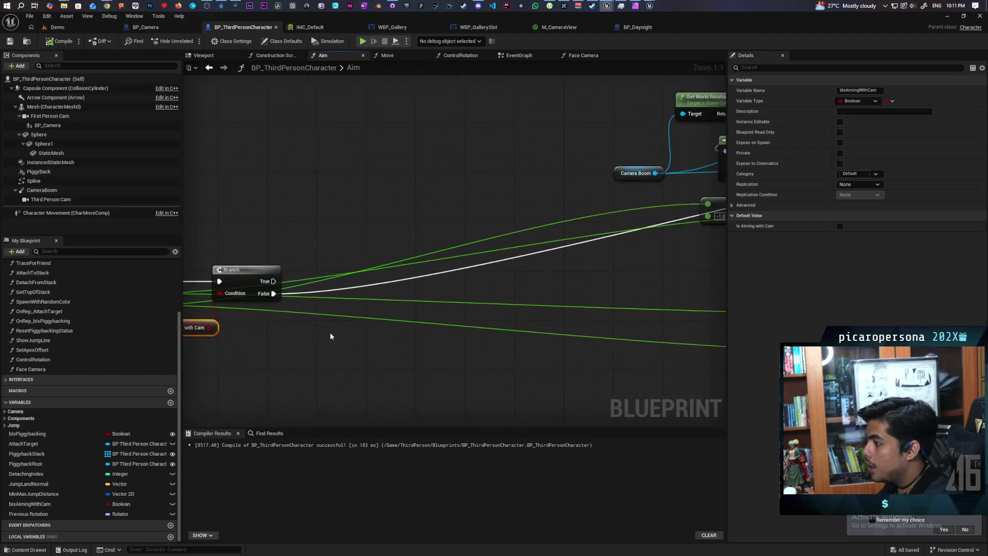
scroll(332, 335, down, 2)
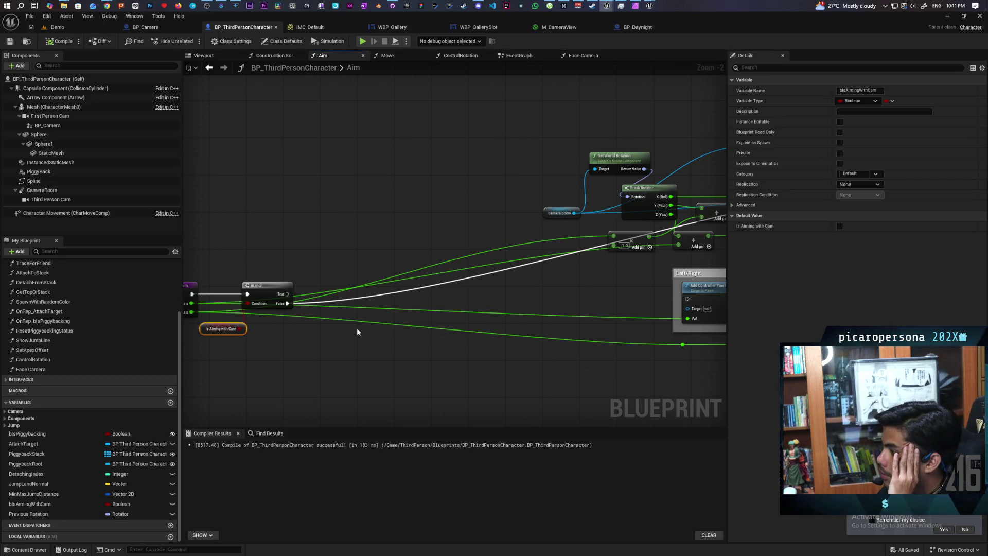
drag(340, 147, 238, 164)
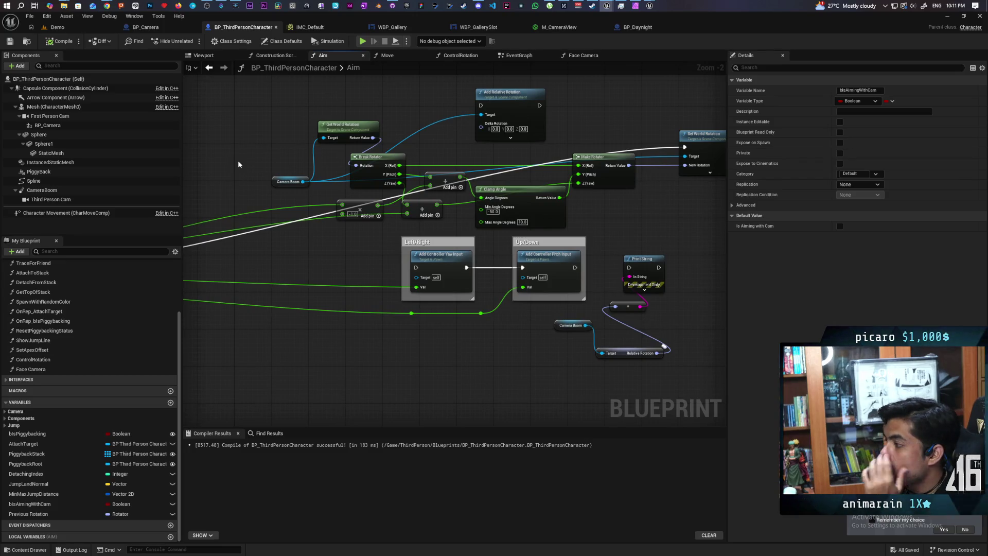
drag(249, 162, 565, 168)
scroll(366, 212, up, 2)
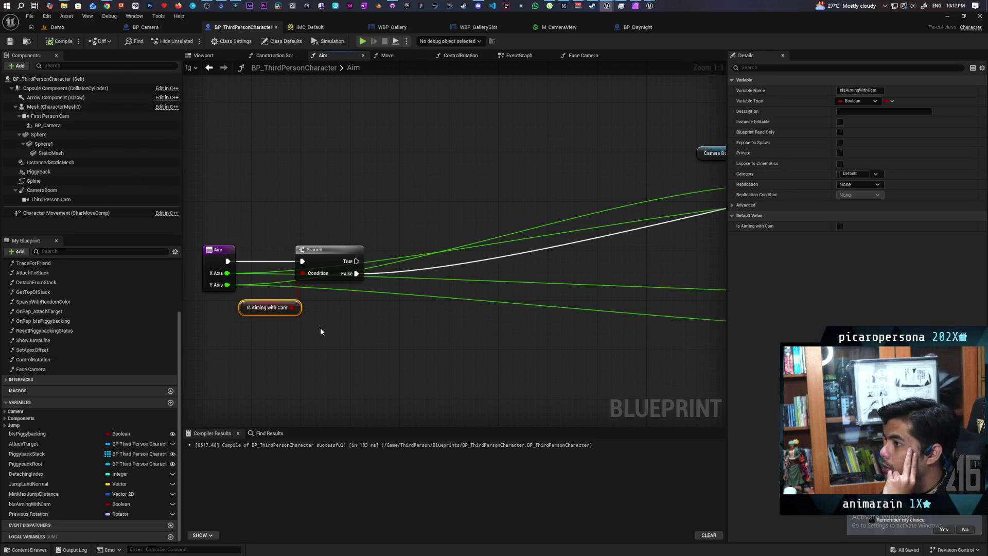
mouse_move(252, 173)
mouse_down()
mouse_move(493, 195)
mouse_move(436, 215)
mouse_up()
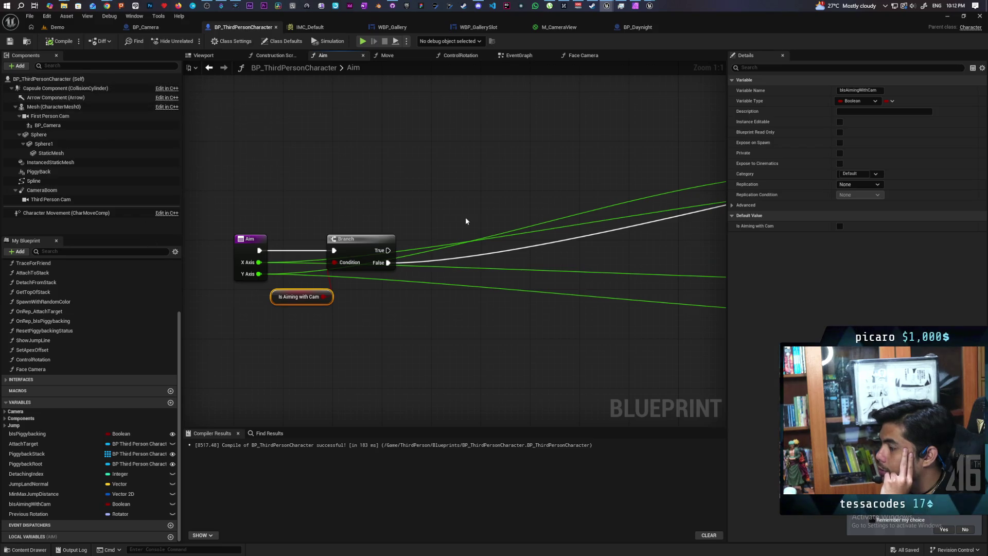
drag(439, 311, 238, 282)
mouse_move(594, 150)
mouse_down()
mouse_move(459, 247)
mouse_move(516, 234)
mouse_up()
drag(440, 230, 411, 182)
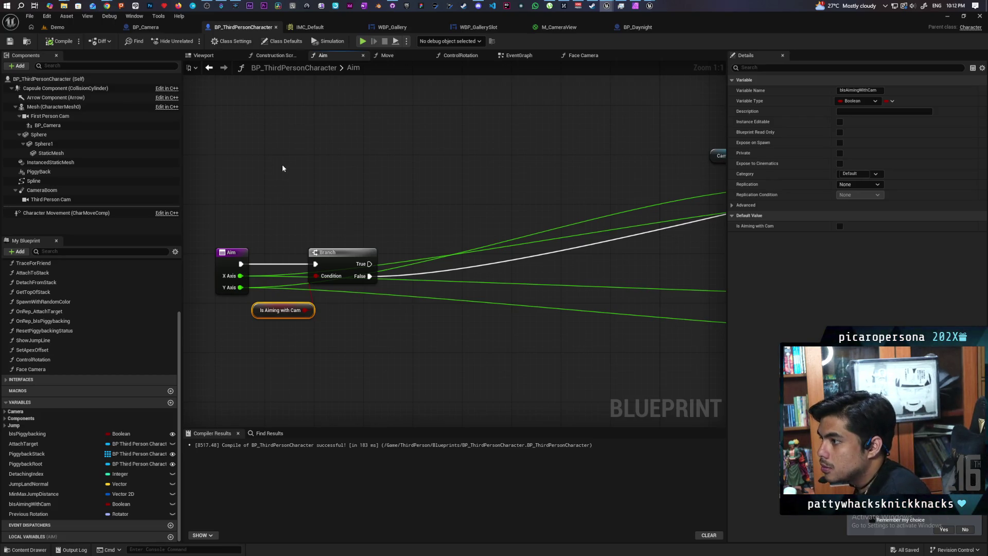
drag(308, 213, 305, 189)
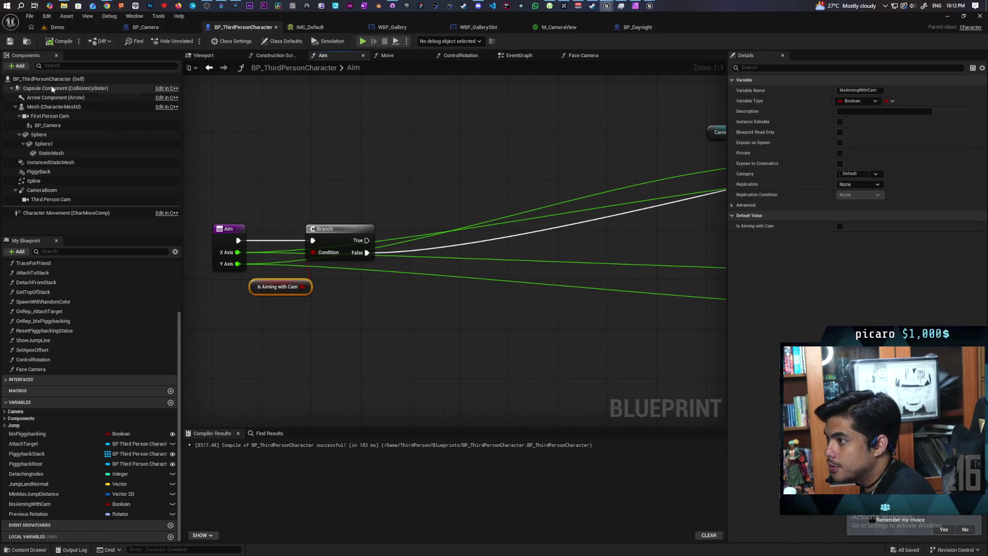
mouse_move(67, 88)
mouse_down()
mouse_move(467, 197)
mouse_move(351, 180)
mouse_up()
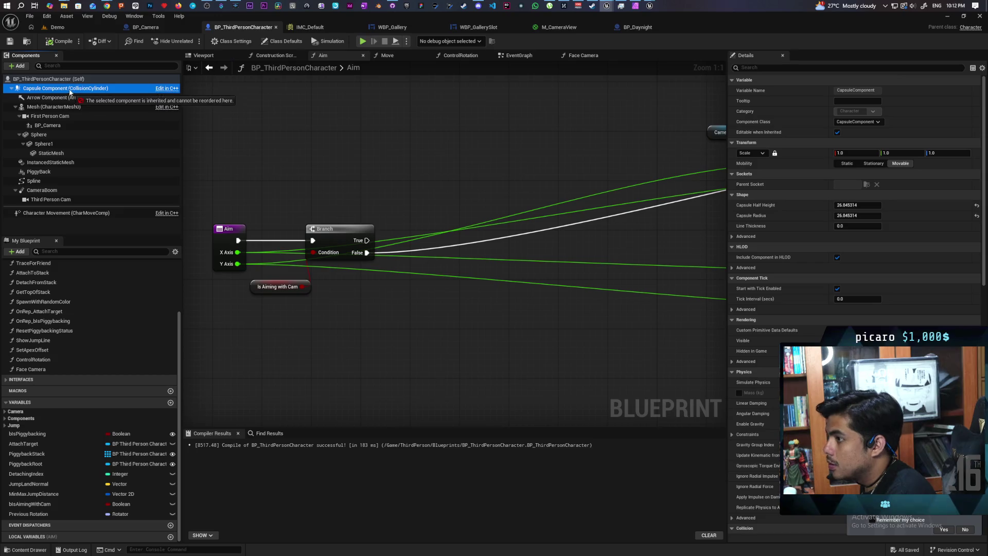
Add an Add Actor World Rotation node with its Delta Rotation split into X, Y, Z
right_click(423, 160)
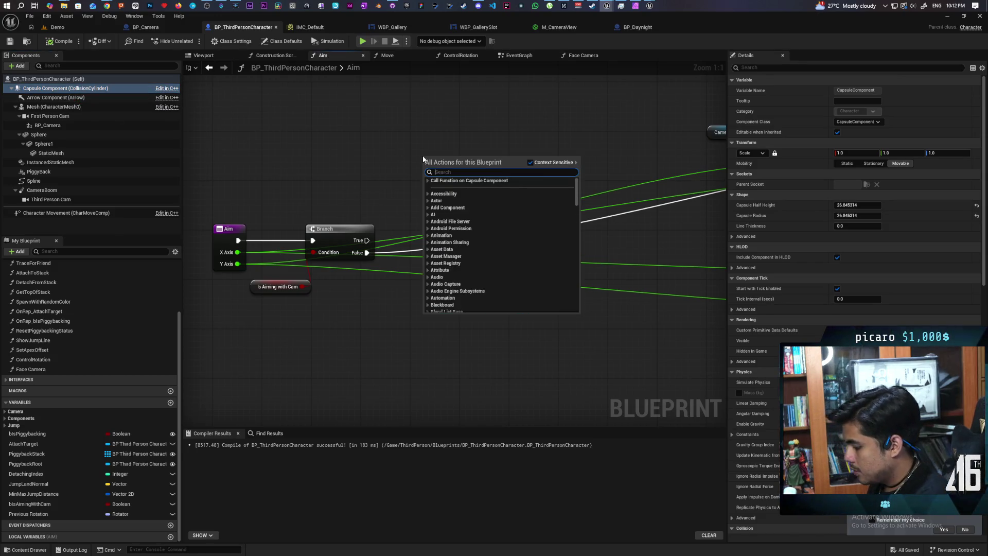
text(add)
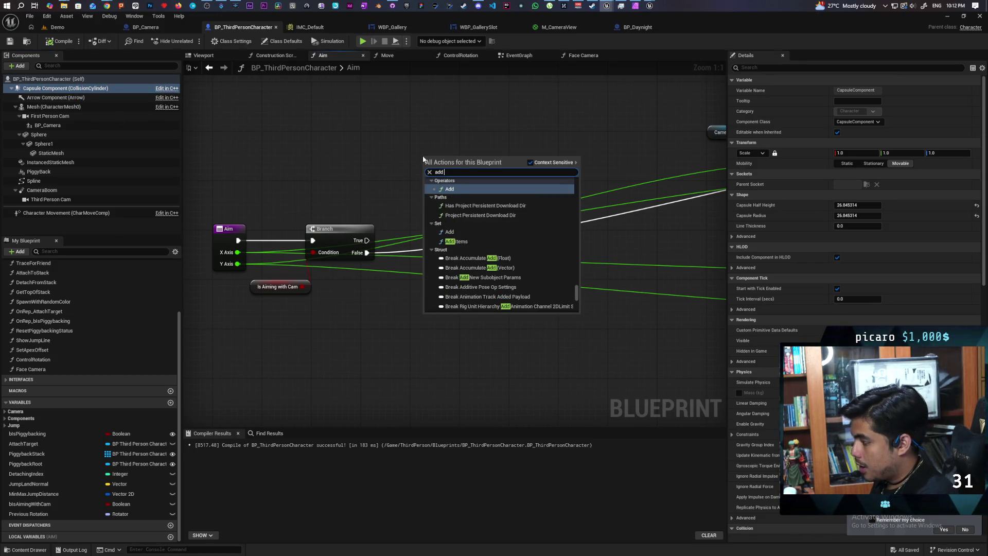
text( rotation)
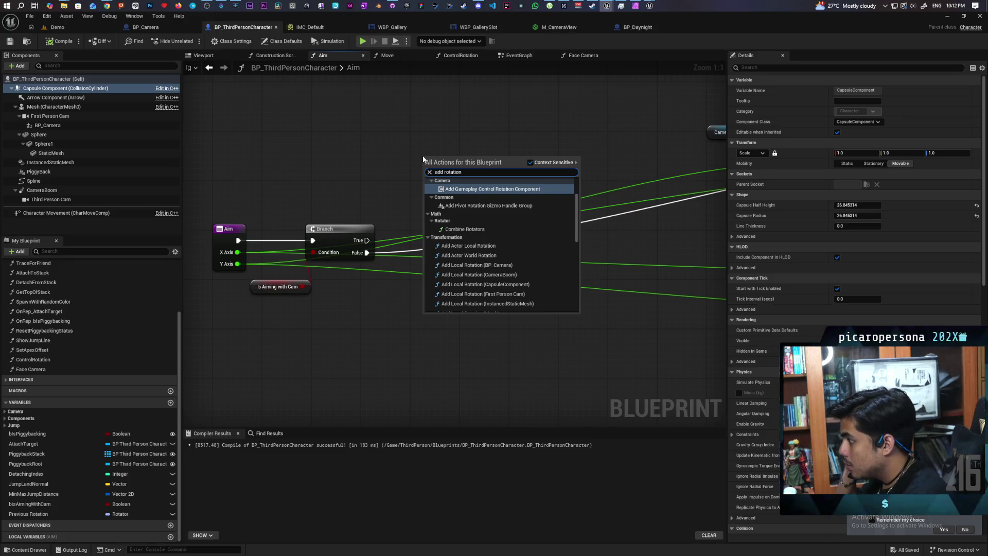
click(473, 255)
right_click(449, 184)
click(484, 221)
drag(489, 154, 501, 116)
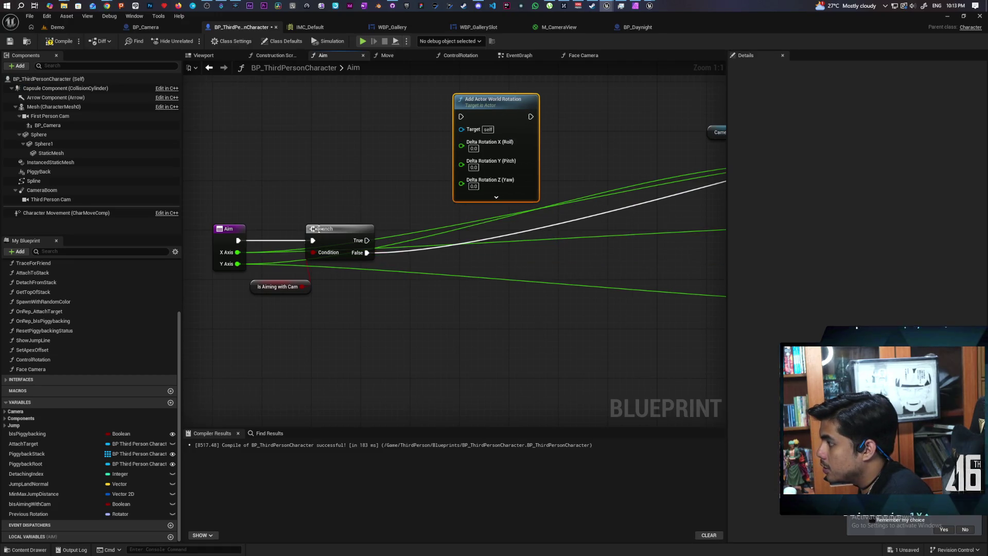
Drive Yaw from Aim's X Axis, run the rotation from the Branch's True path, compile and save
mouse_move(237, 252)
mouse_down()
mouse_move(493, 167)
mouse_move(488, 179)
mouse_up()
drag(366, 240, 461, 116)
key(F7)
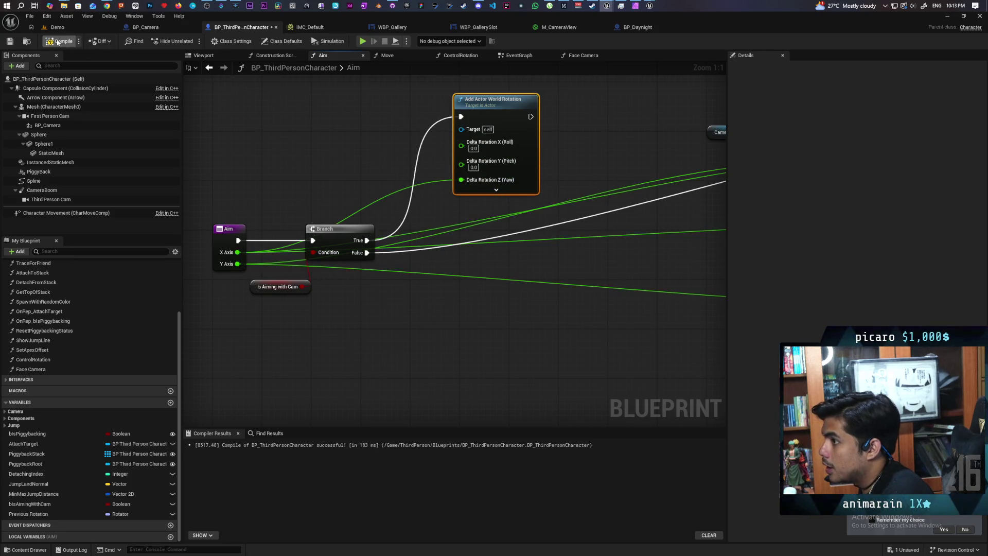
key(ctrl+s)
click(57, 27)
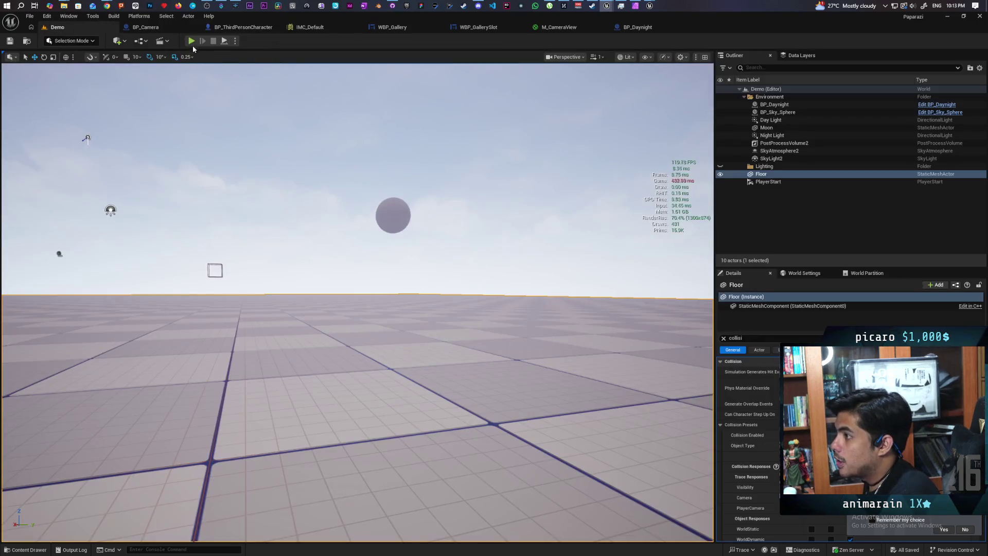
Run a play-in-editor test, stop it, and return to the character's EventGraph
key(alt+p)
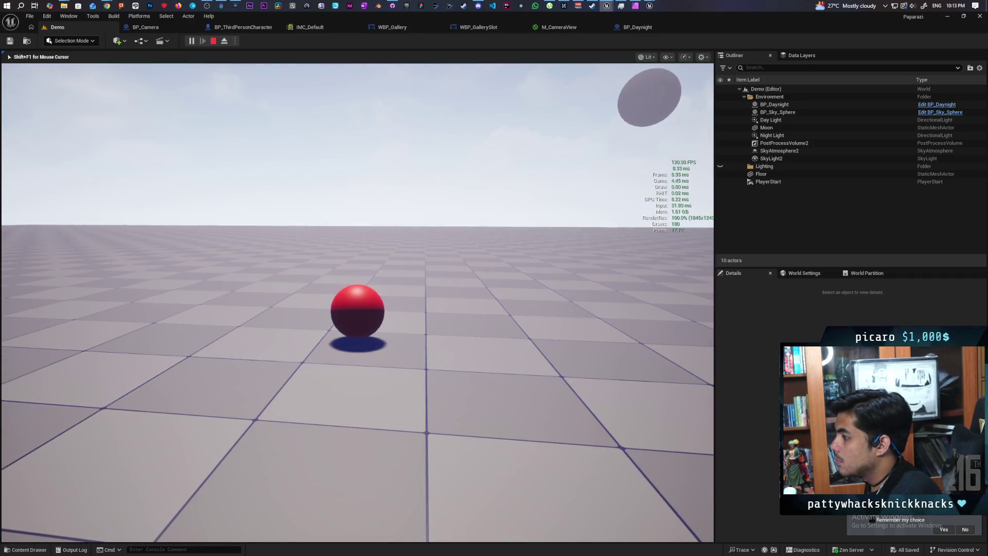
key(Escape)
click(239, 26)
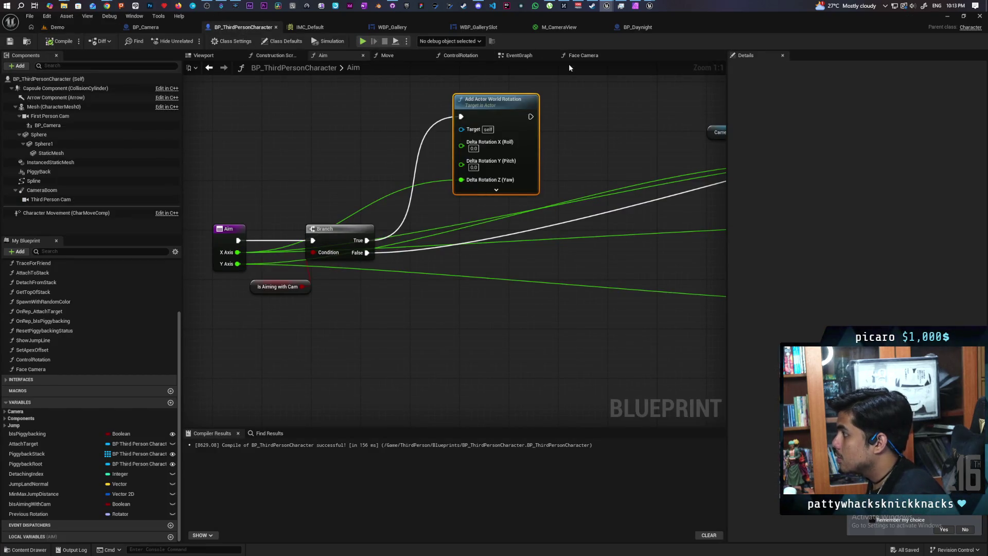
click(523, 56)
Turn off Use Controller Rotation Pitch and Orient Rotation To Movement in the top row, then compile and save
drag(540, 128, 373, 282)
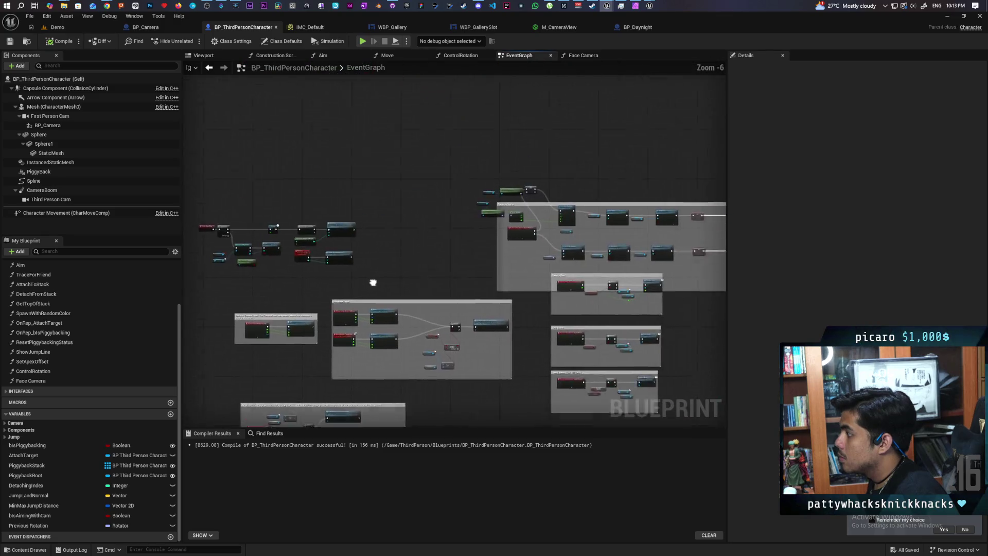
scroll(373, 283, up, 4)
drag(496, 240, 345, 227)
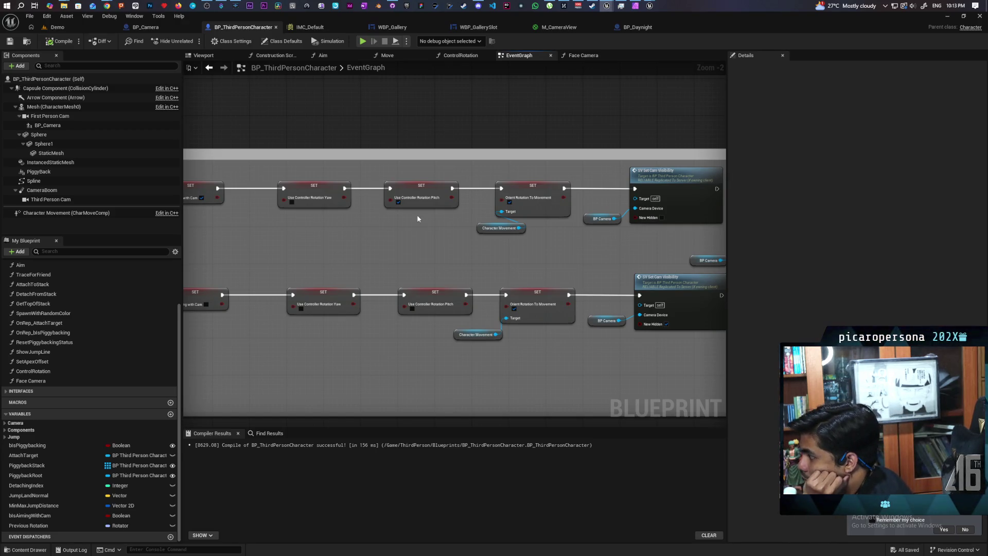
click(399, 201)
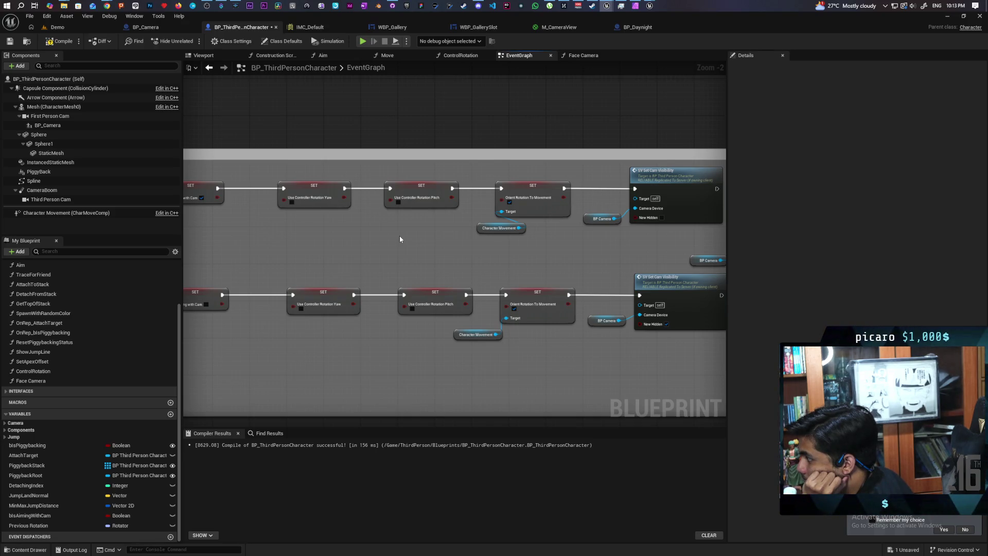
click(509, 202)
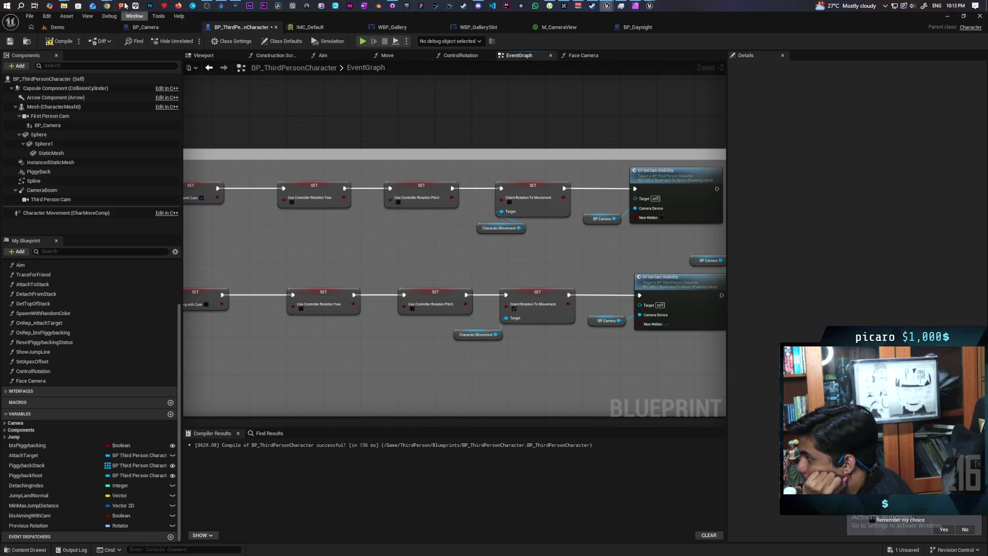
click(60, 41)
key(ctrl+s)
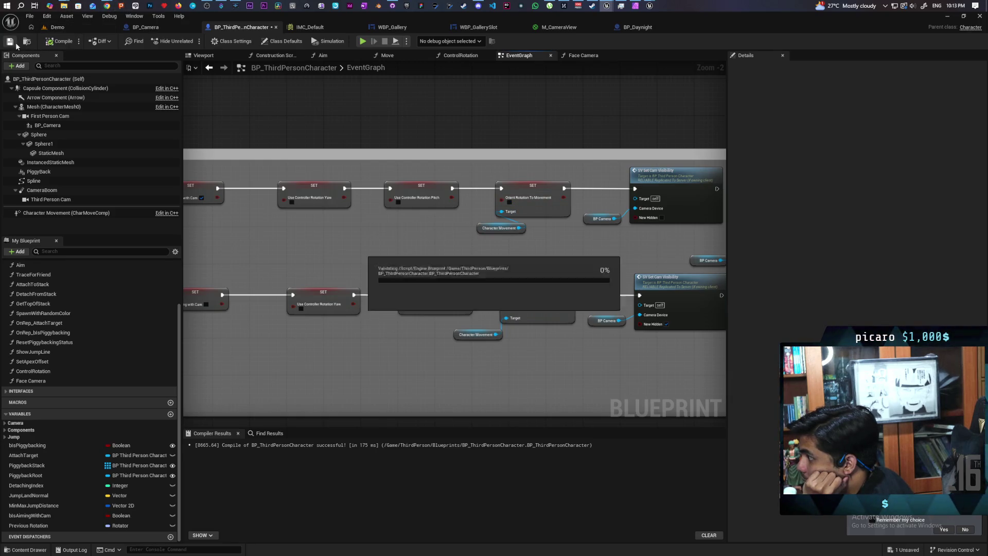
Play-test the Demo level toggling the handheld camera, then return to the EventGraph's SET nodes
click(59, 27)
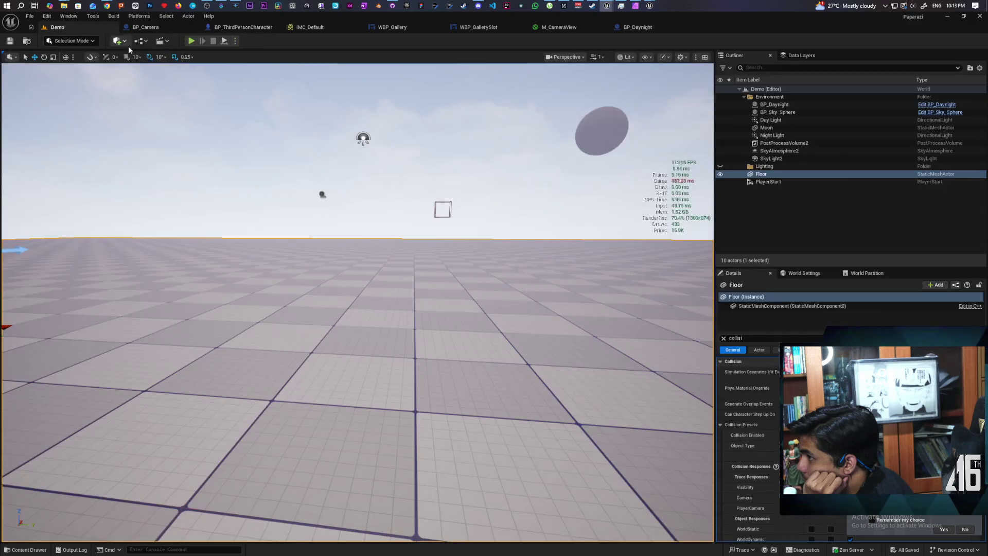
click(191, 42)
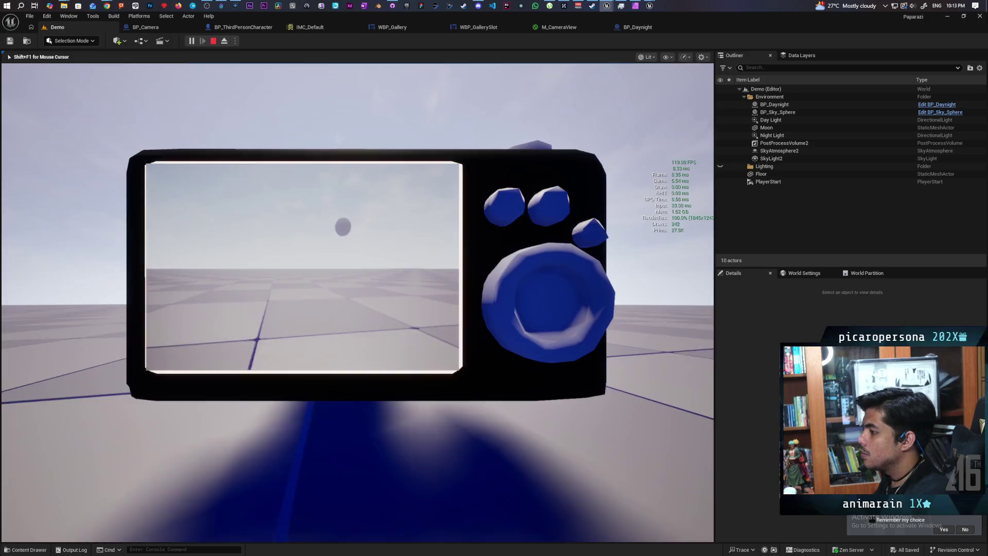
key(c)
key(Escape)
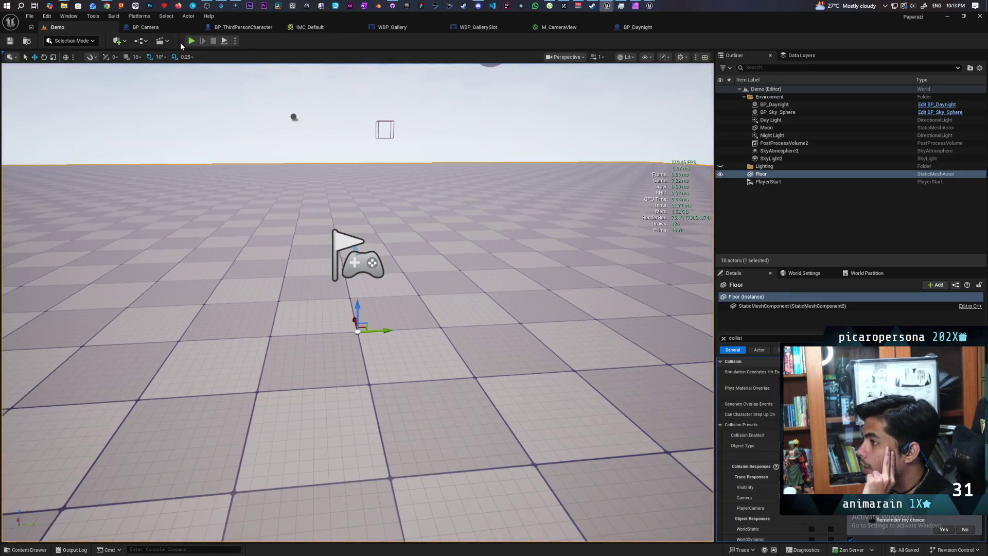
click(239, 28)
scroll(350, 227, down, 4)
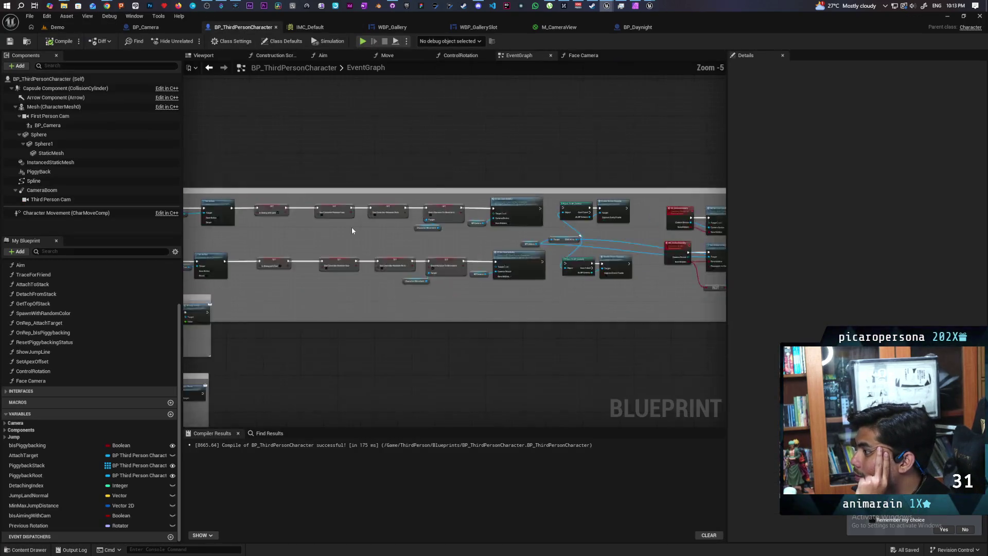
scroll(480, 238, up, 3)
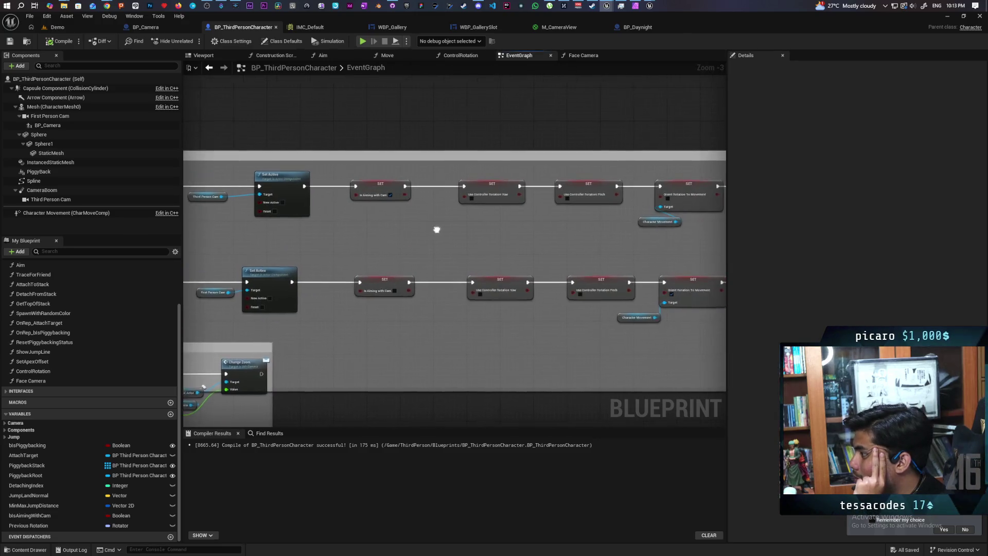
drag(469, 232, 318, 229)
drag(387, 232, 521, 238)
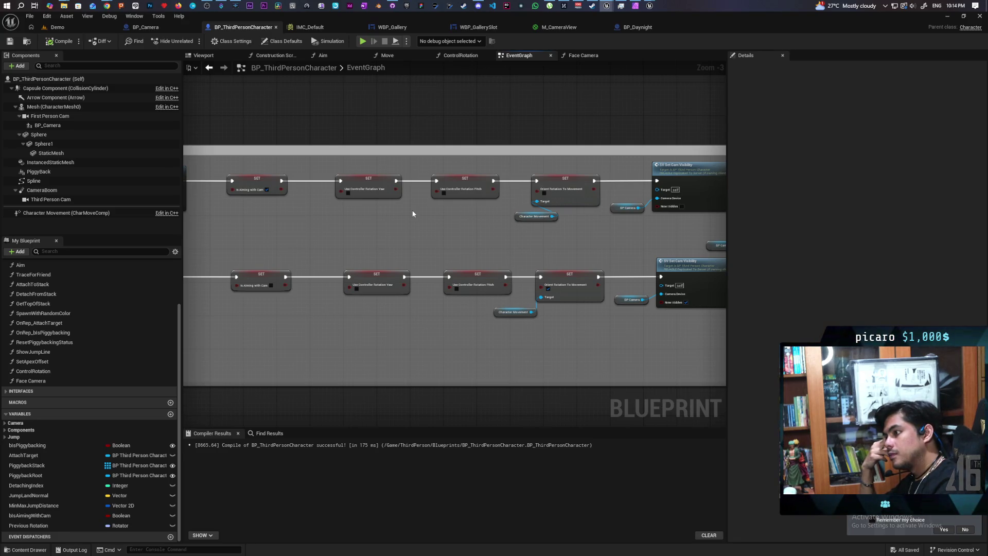
Delete the rotation SET and Character Movement nodes, wire both SETs to SV Set Cam Visibility, and save
mouse_move(350, 164)
mouse_down()
mouse_move(463, 267)
mouse_move(555, 327)
mouse_up()
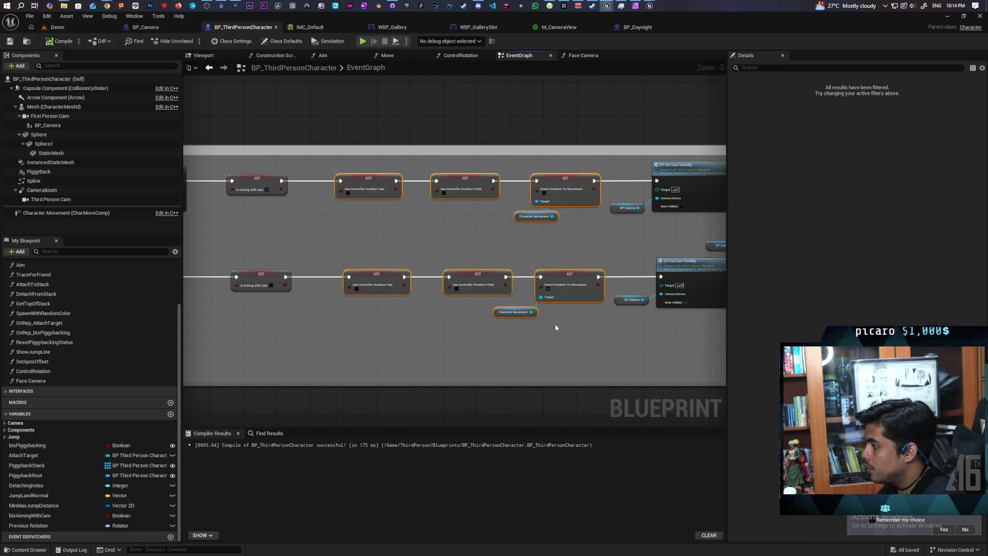
key(Delete)
drag(286, 181, 657, 181)
drag(284, 280, 662, 276)
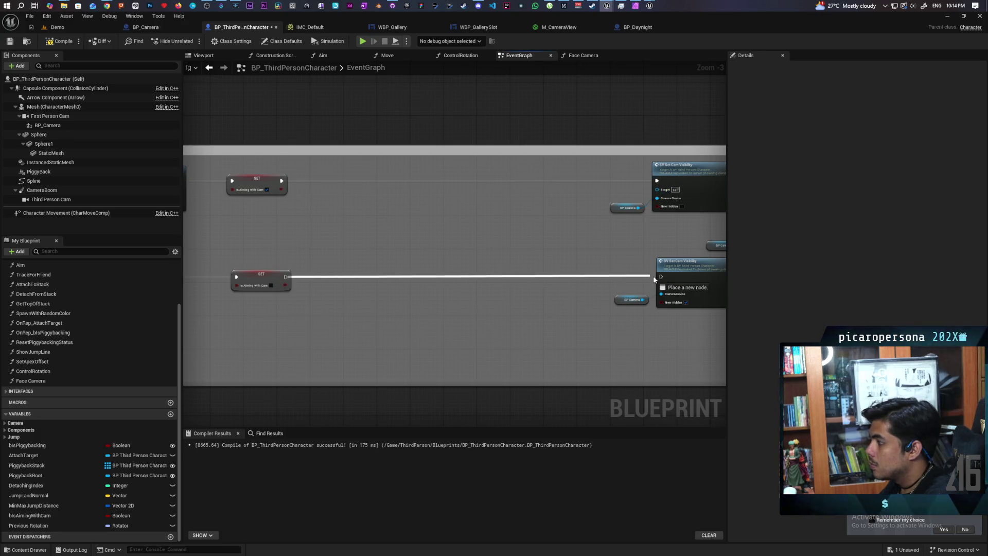
key(ctrl+s)
key(alt+p)
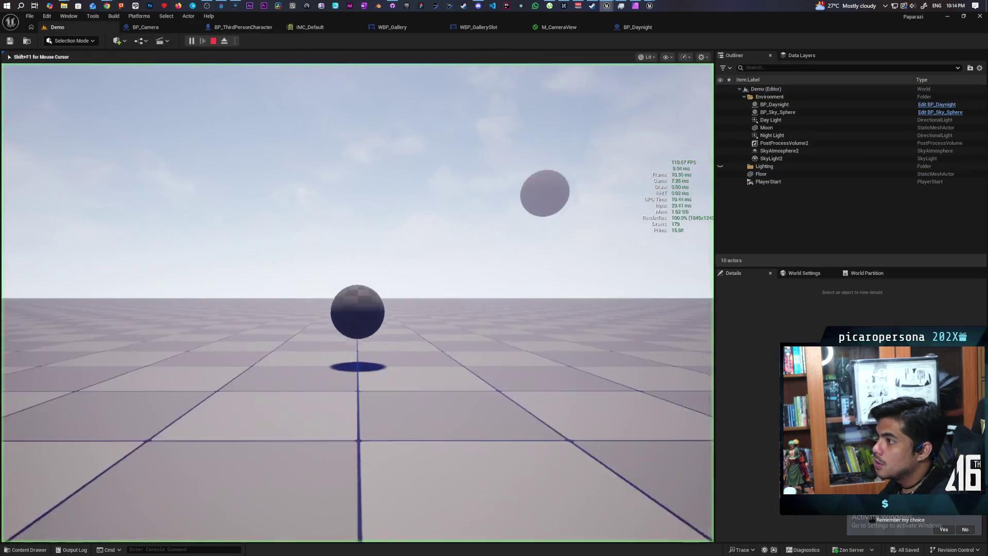
Raise the handheld camera three times, put it away with Tab, and stop the play test
key(c)
key(c)
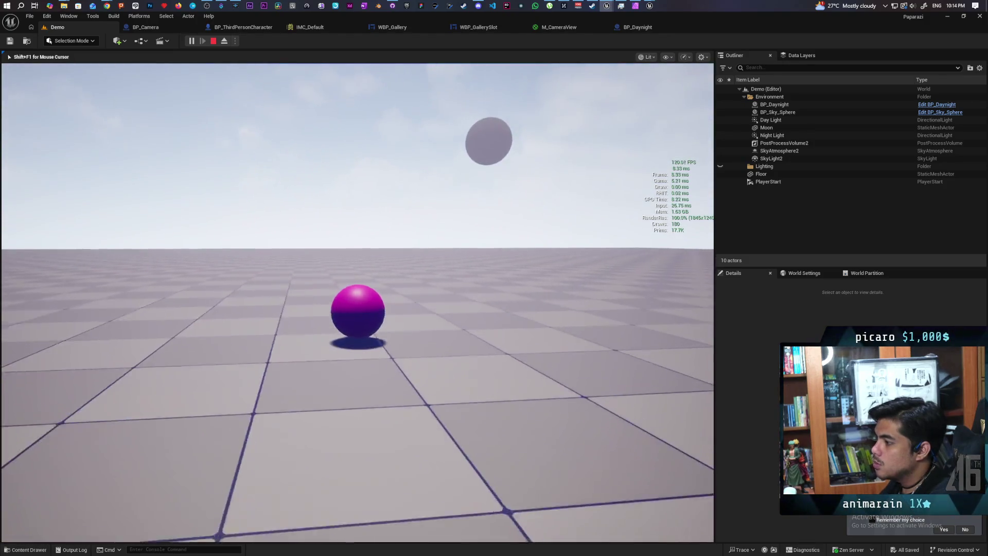
key(c)
key(c)
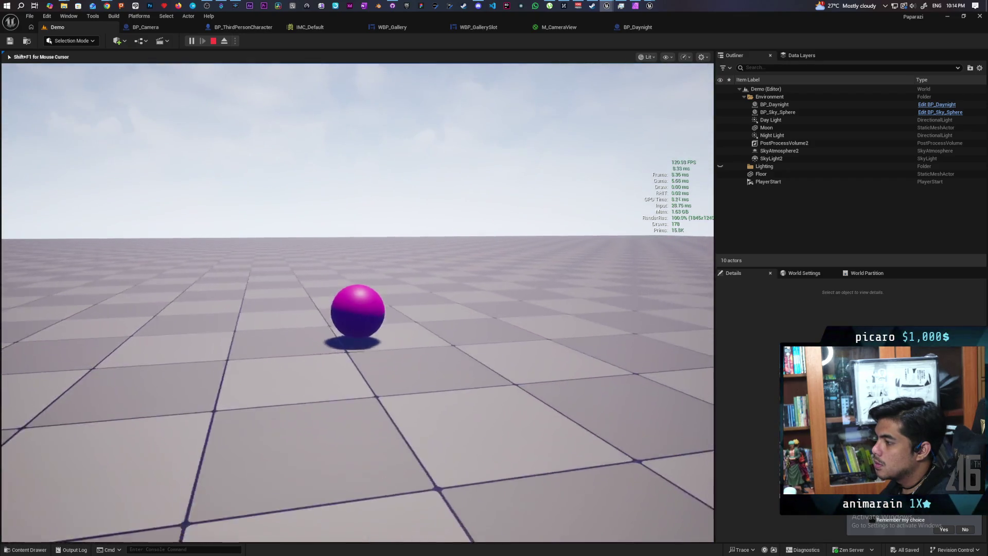
key(c)
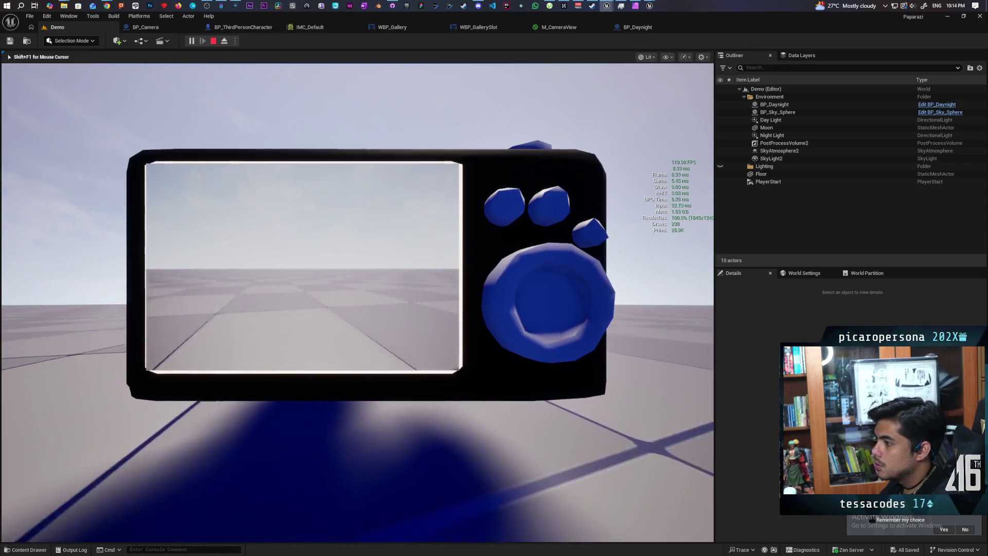
key(Tab)
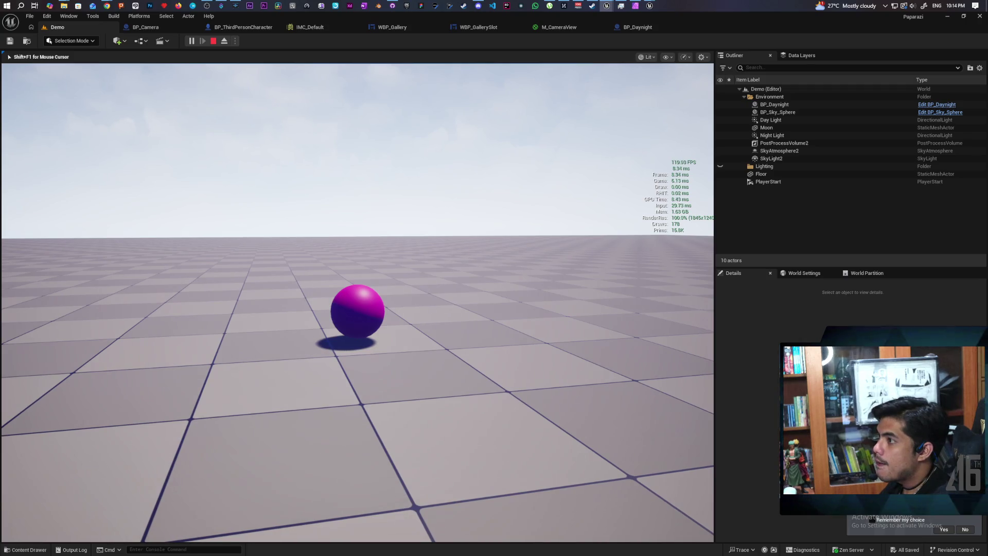
key(Escape)
click(169, 24)
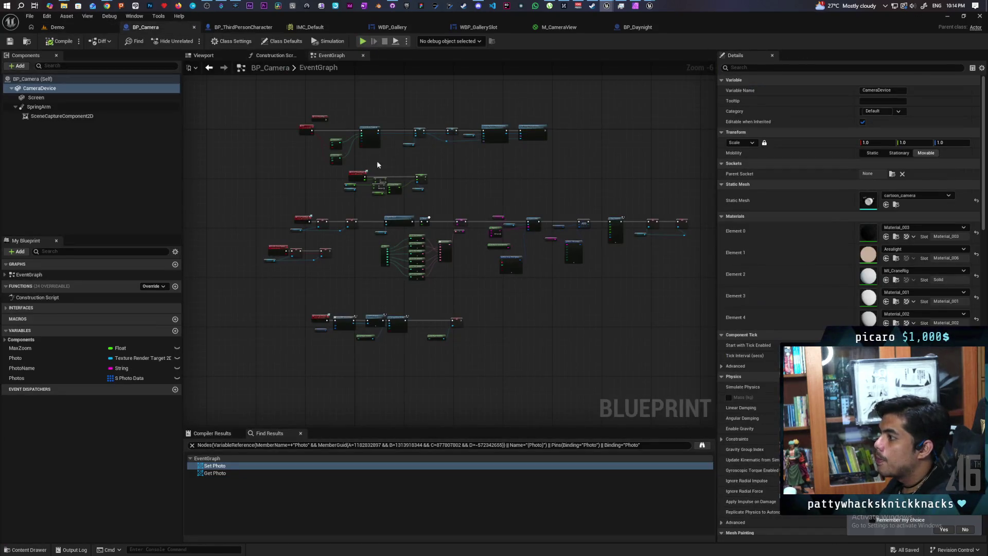
Expand IA_AimWithCam and connect its Started pin to the Previous Rotation SET
click(242, 28)
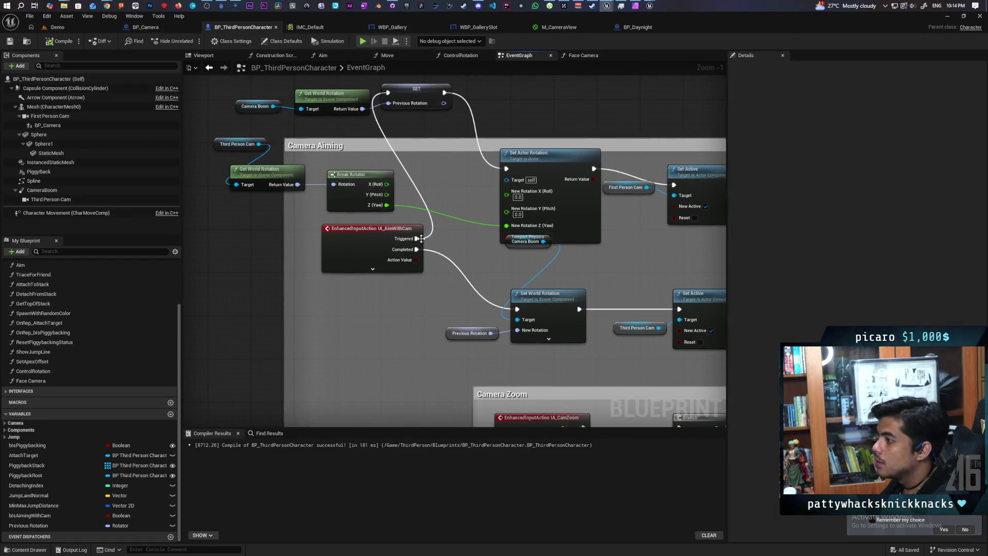
click(394, 270)
mouse_move(417, 249)
mouse_down()
mouse_move(441, 103)
mouse_move(389, 93)
mouse_up()
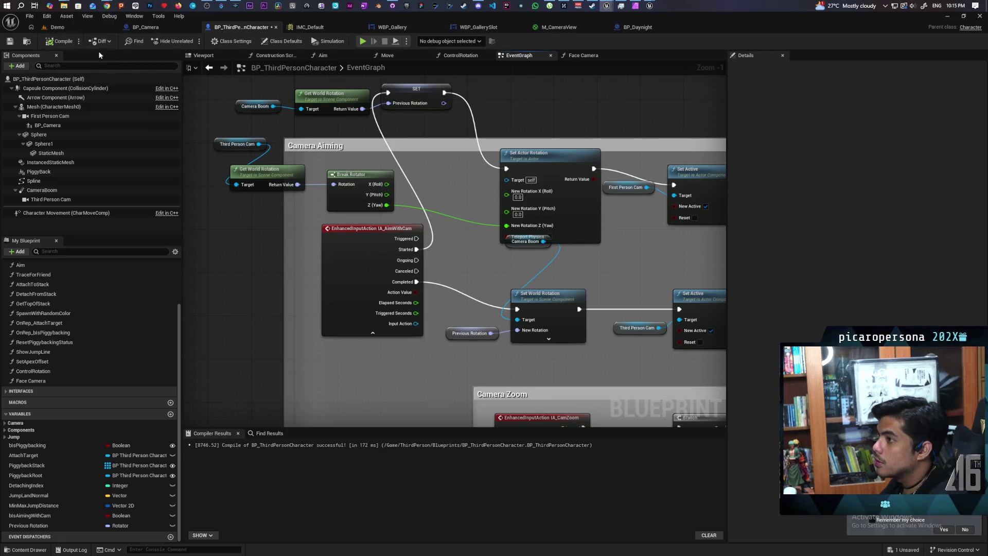
Play-test the Demo level aiming with the handheld camera, then return to the character blueprint
click(71, 26)
click(190, 42)
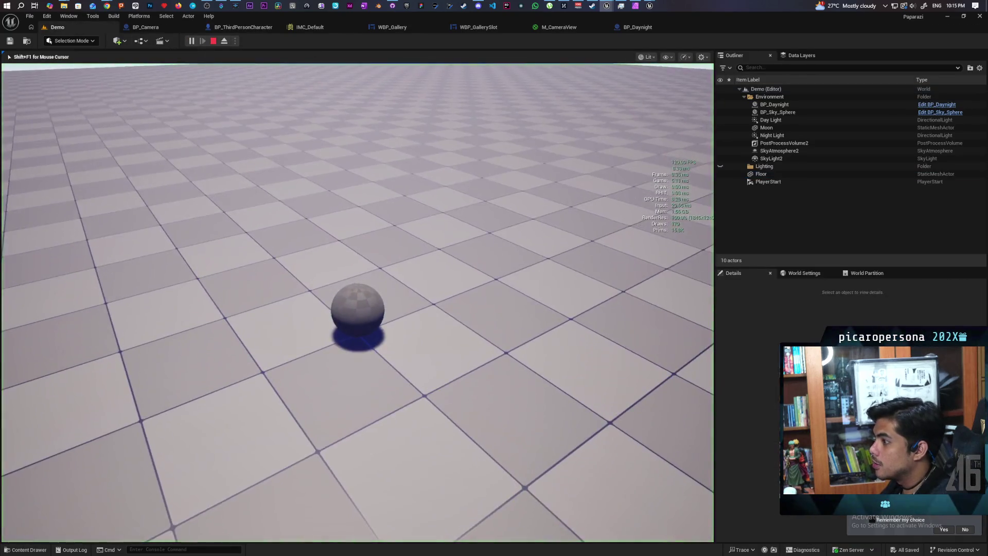
right_click(358, 302)
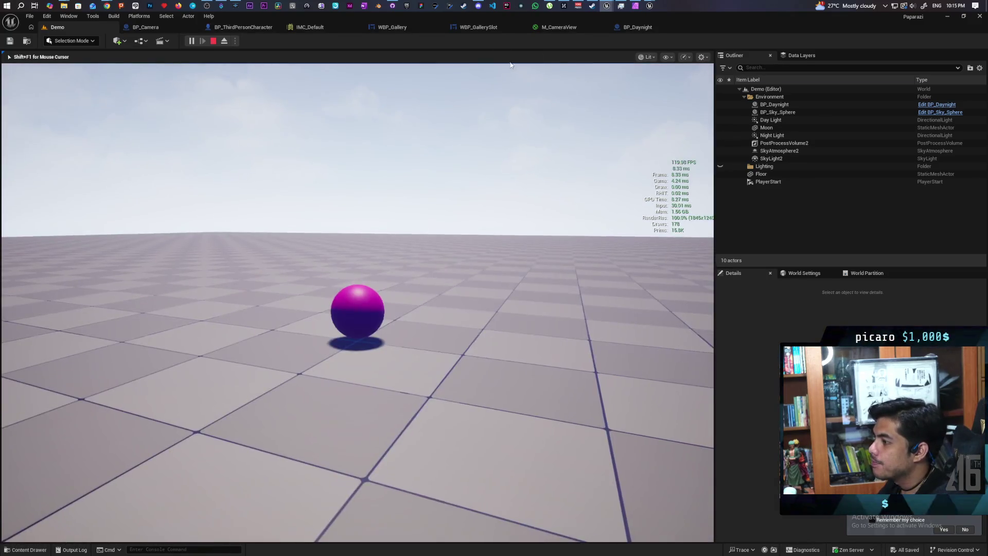
key(Escape)
click(219, 28)
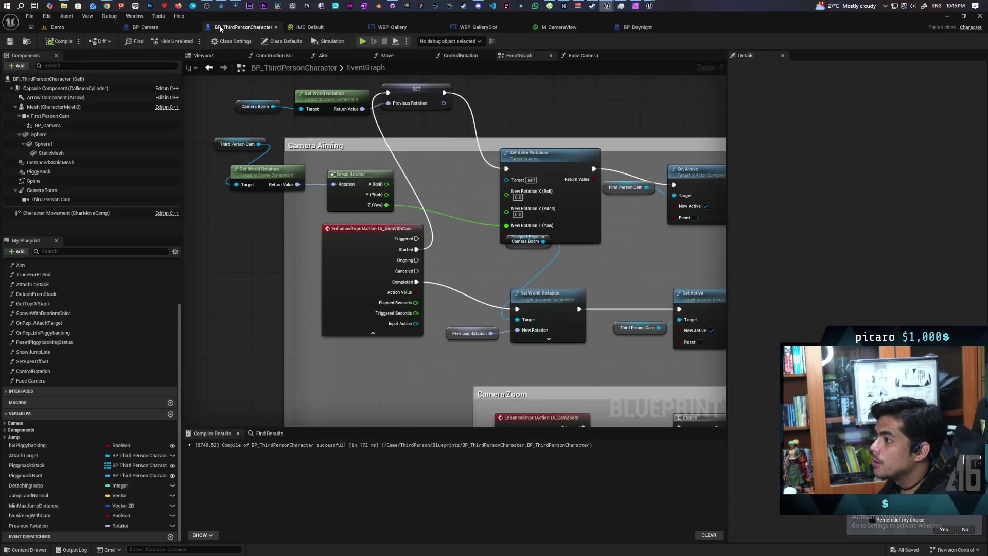
Move the Open Photos Branch exec from IA_OpenPhotos Triggered to Started, collapse the node, and save
scroll(493, 257, down, 6)
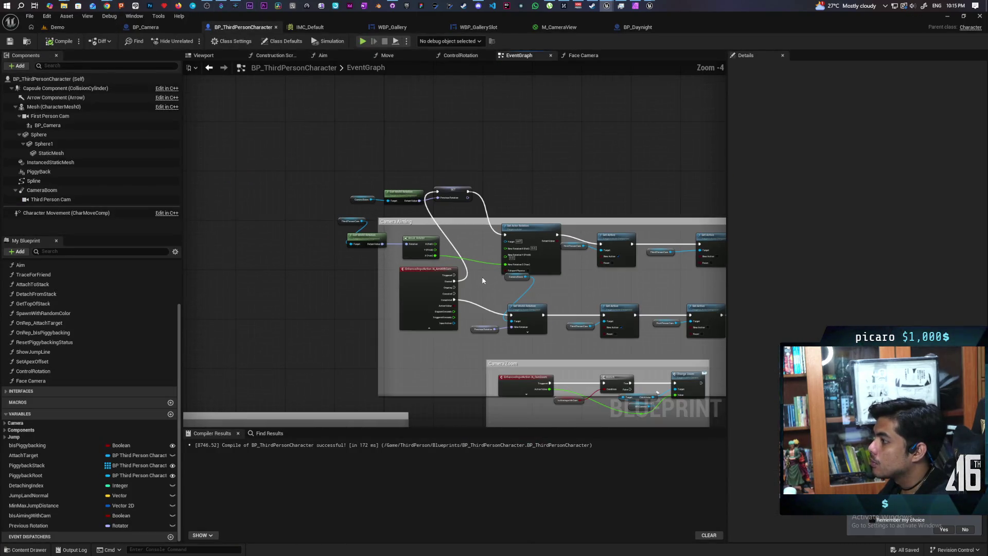
mouse_move(367, 307)
mouse_down()
mouse_move(488, 250)
mouse_move(523, 246)
mouse_up()
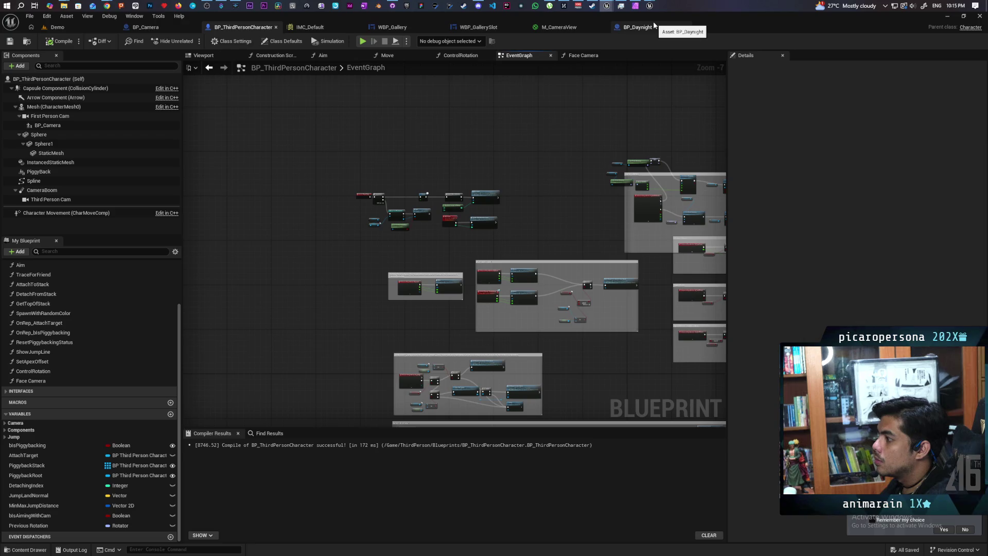
scroll(487, 206, up, 8)
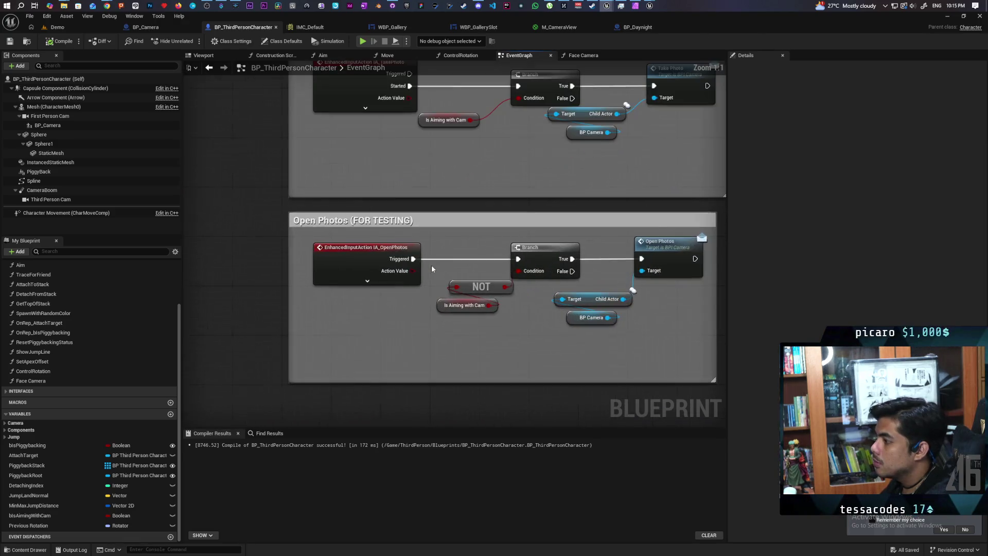
drag(620, 357, 483, 329)
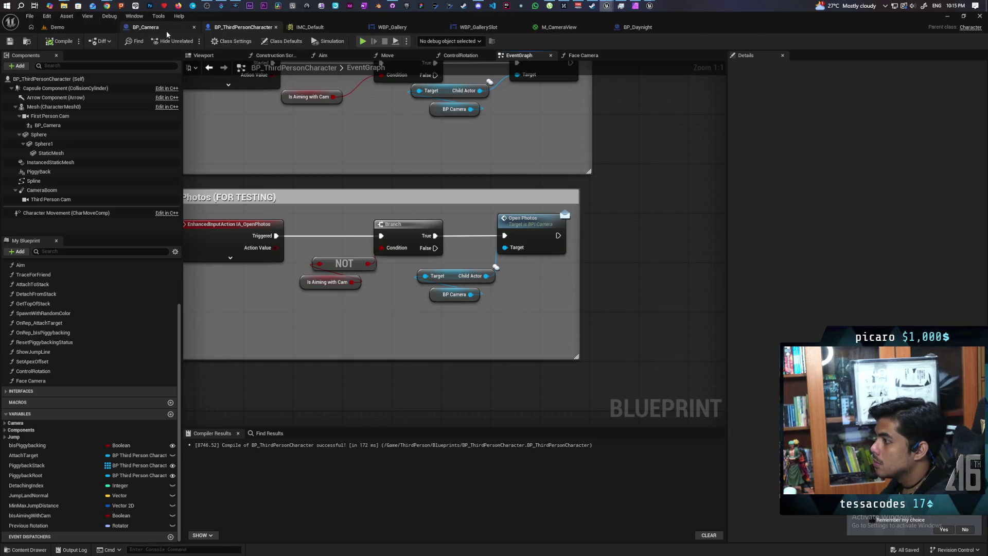
drag(319, 265, 412, 275)
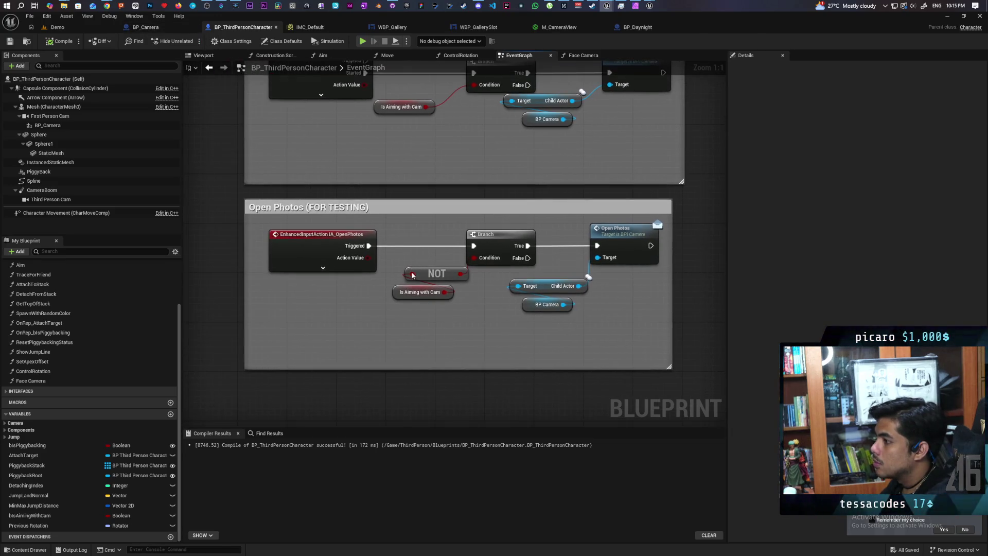
click(337, 267)
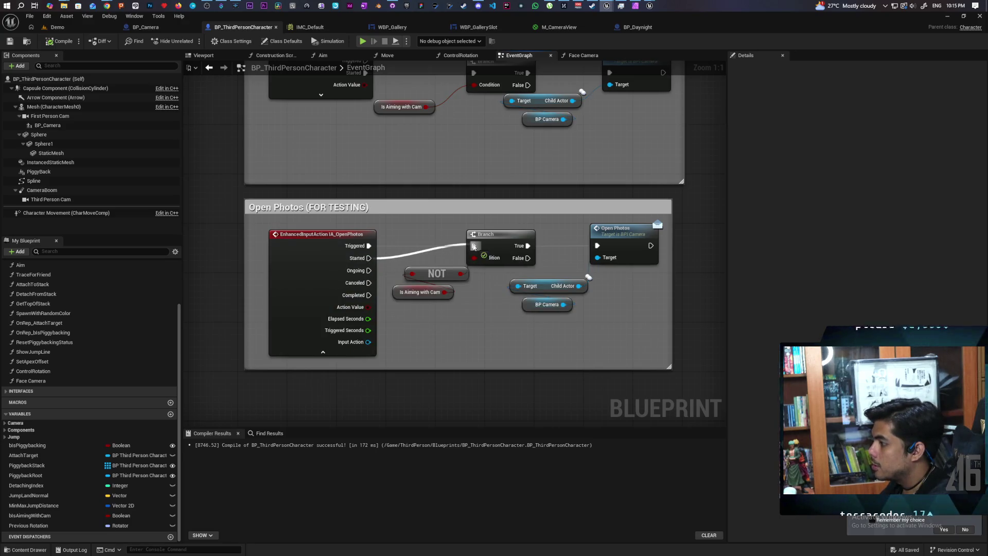
ctrl+drag(369, 245, 368, 258)
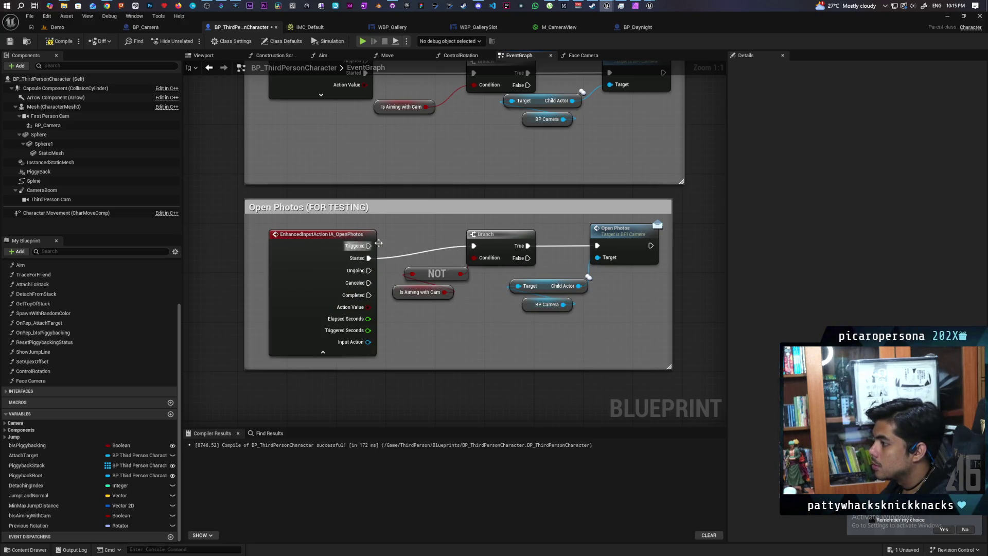
click(323, 352)
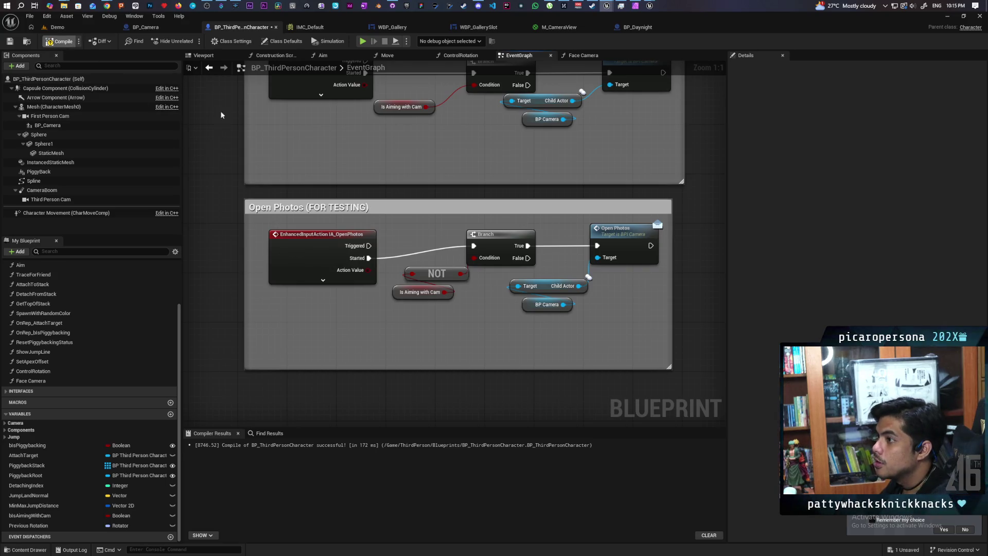
key(ctrl+s)
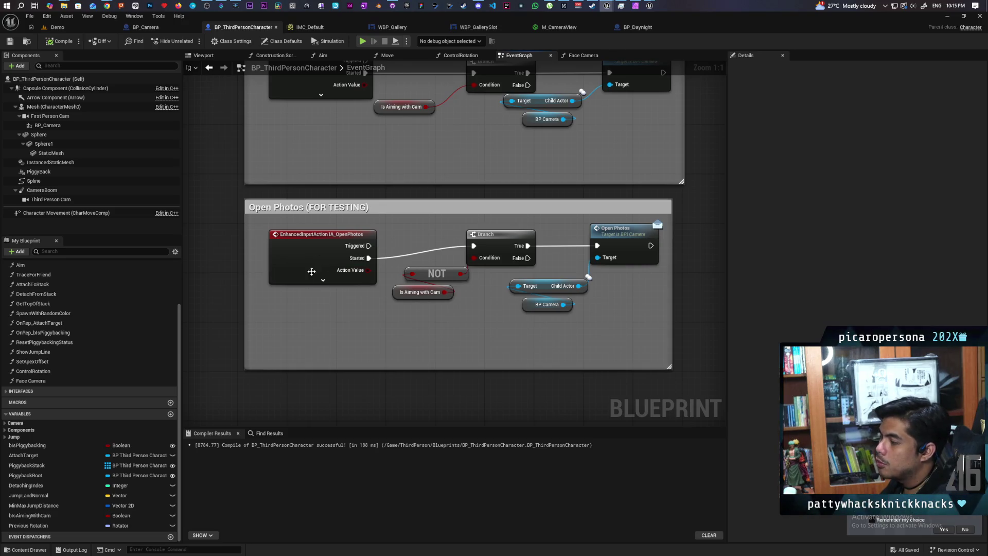
click(355, 252)
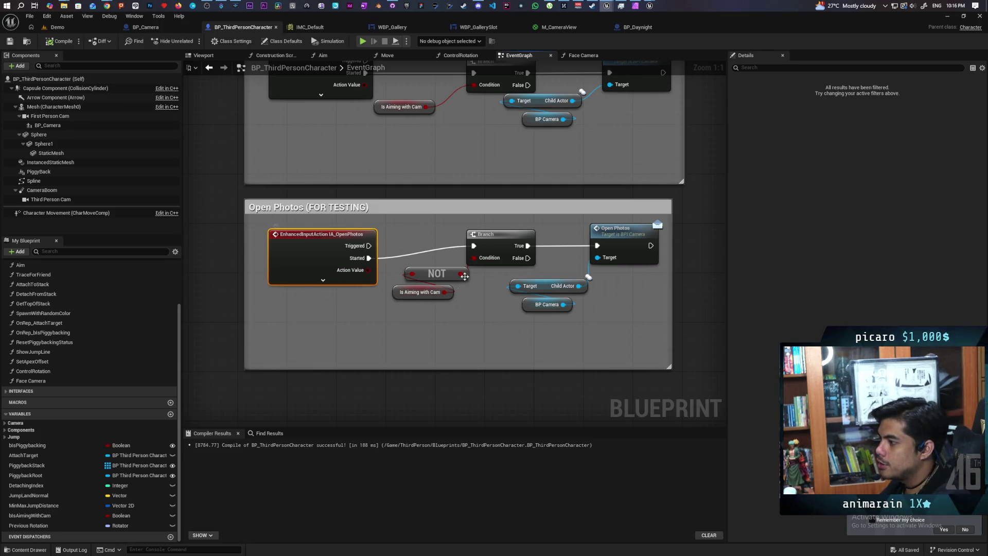
Go back to BP_ThirdPersonCharacter and open the Aim function graph from the Aim node
click(146, 27)
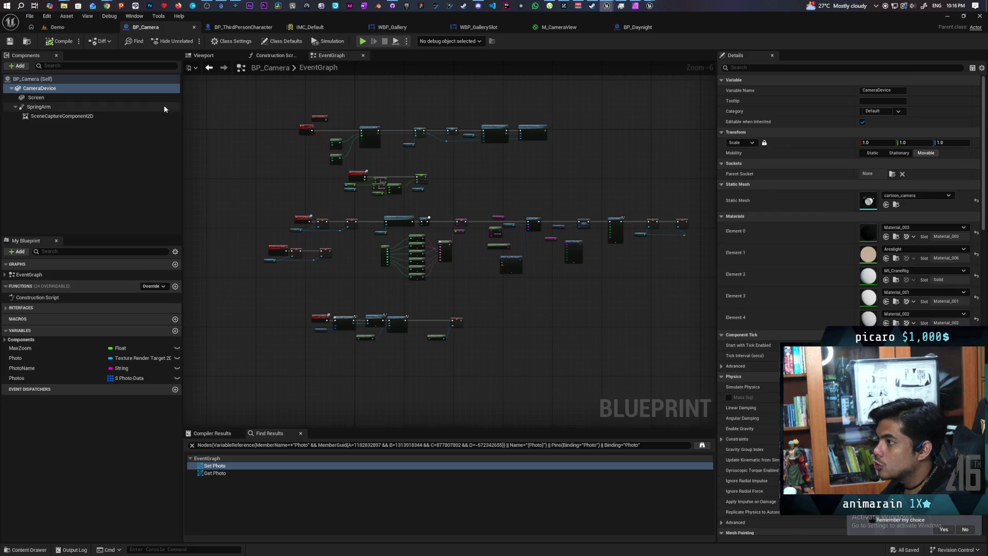
click(242, 27)
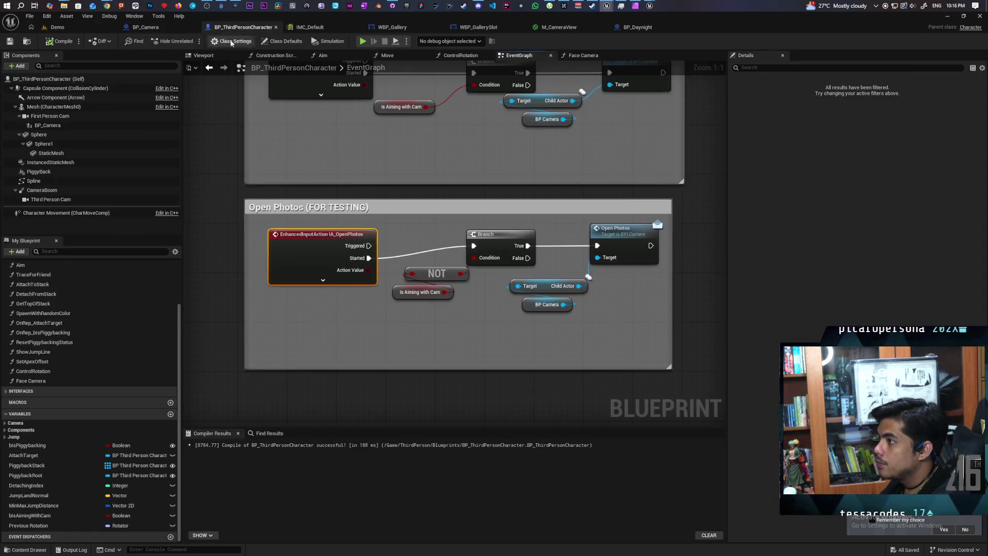
scroll(344, 263, down, 2)
scroll(377, 277, up, 4)
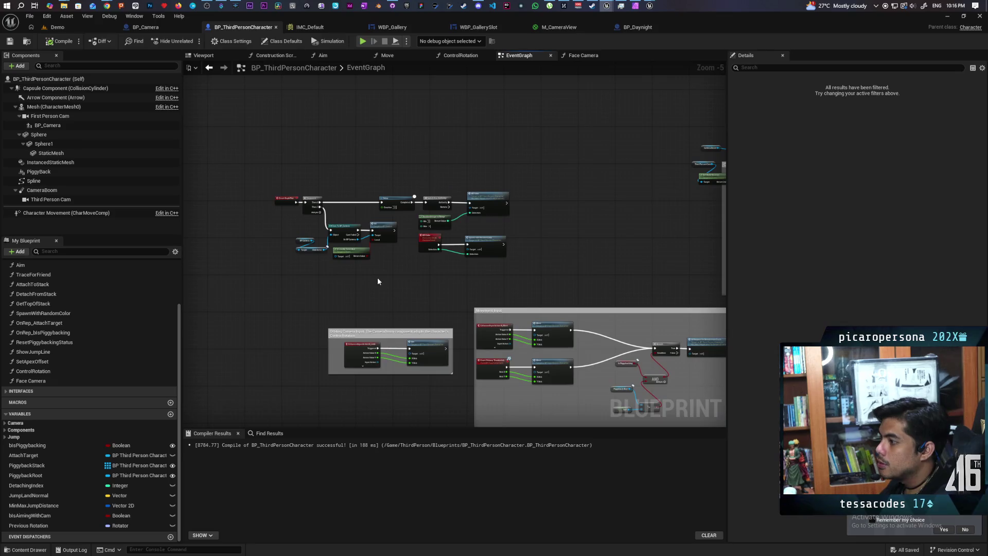
click(455, 249)
double_click(455, 250)
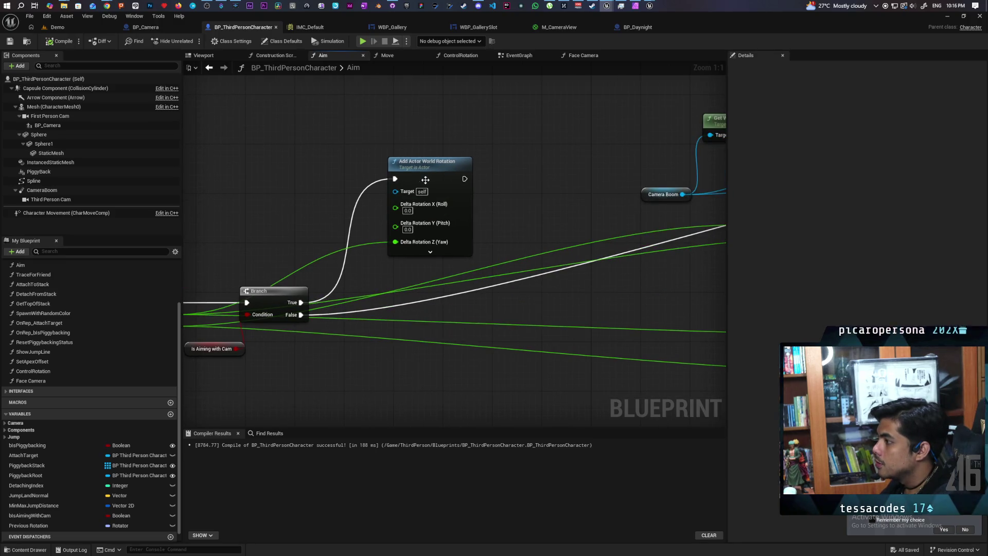
Copy the Clamp Angle node and paste an unconnected duplicate beside Add Actor World Rotation
click(366, 177)
drag(366, 177, 386, 177)
mouse_move(479, 315)
mouse_down()
mouse_move(257, 258)
mouse_move(478, 315)
mouse_move(263, 288)
mouse_move(378, 380)
mouse_up()
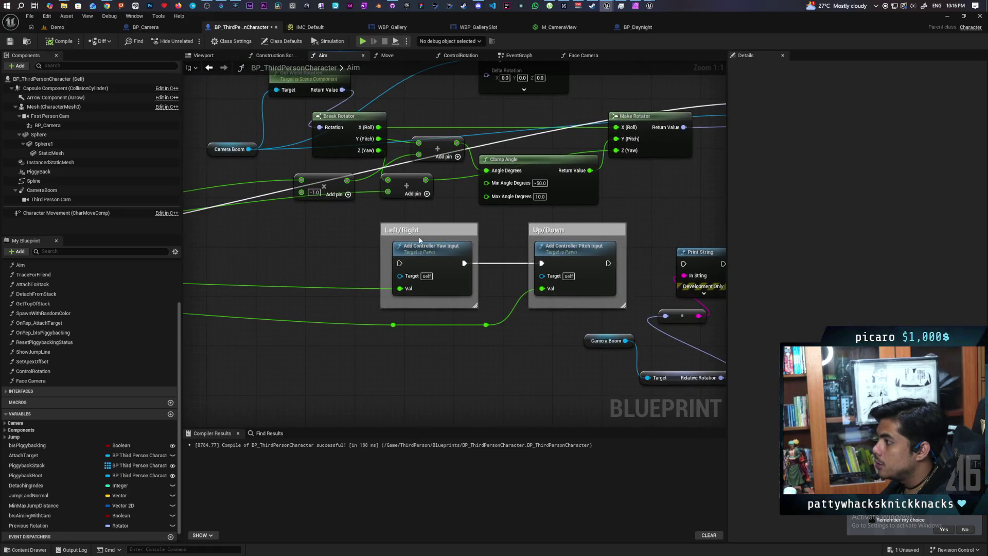
click(585, 192)
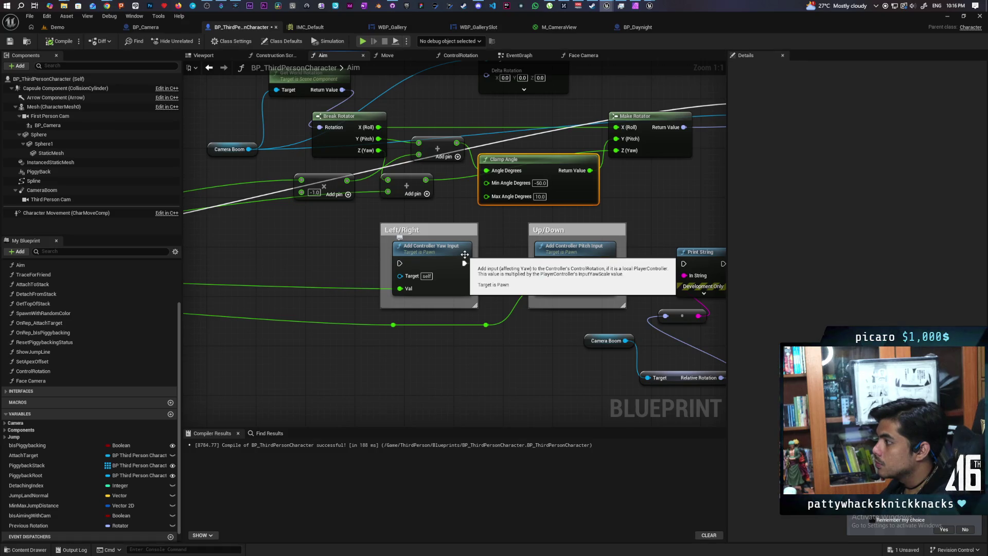
mouse_move(329, 250)
mouse_down()
mouse_move(602, 223)
mouse_move(375, 252)
mouse_up()
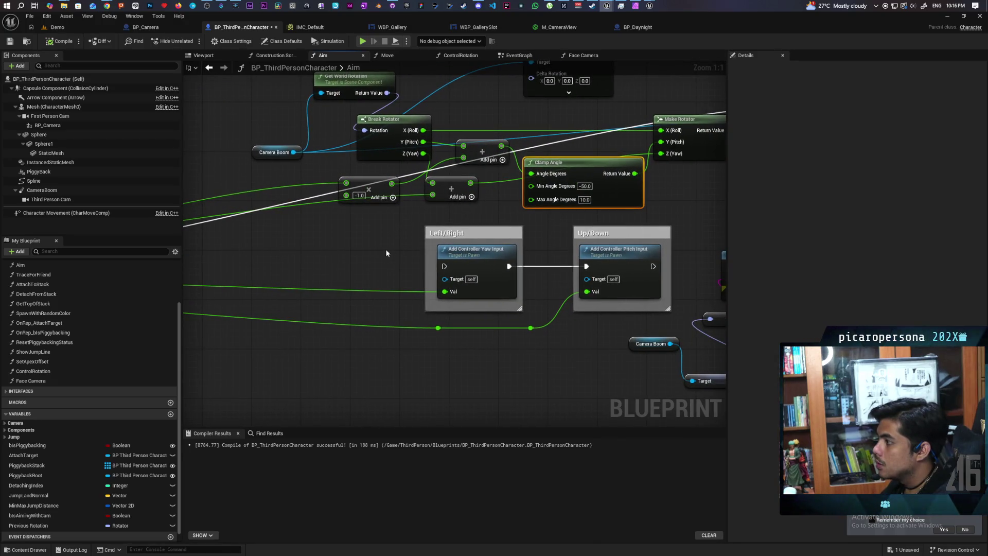
click(693, 198)
key(ctrl+c)
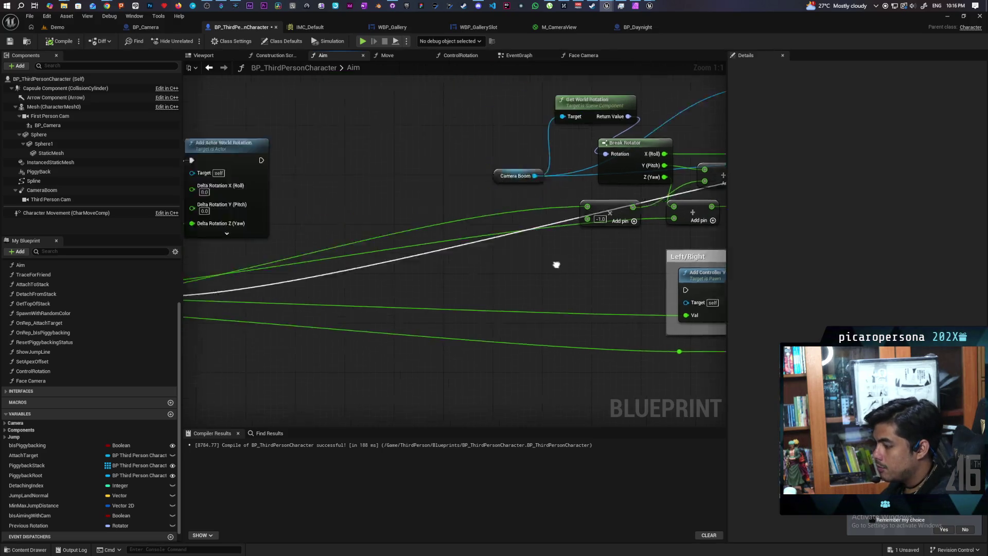
drag(612, 204, 558, 198)
key(ctrl+v)
click(430, 286)
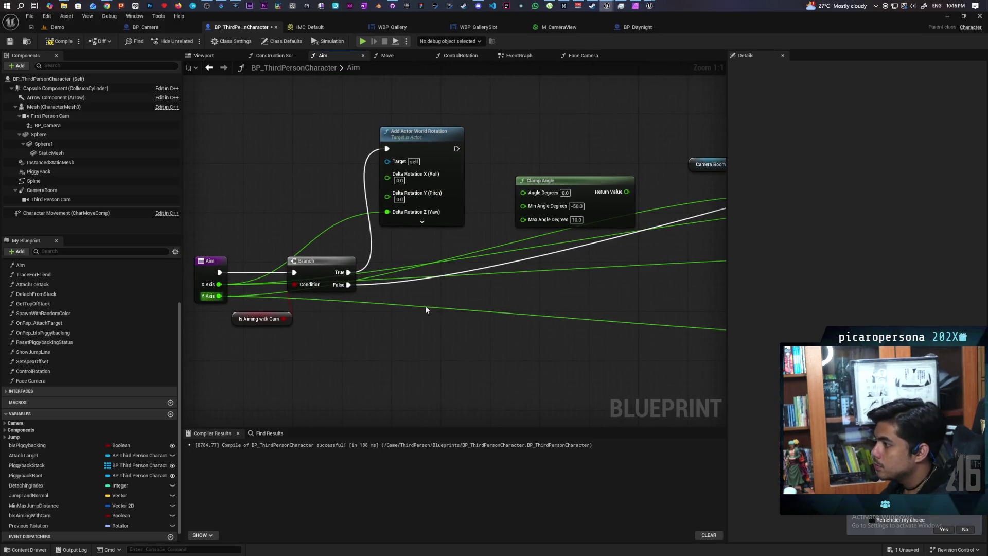
Add a Mesh getter and an Add Relative Rotation node, with Delta Rotation split into X, Y, Z
right_click(350, 317)
key(Escape)
drag(51, 106, 513, 97)
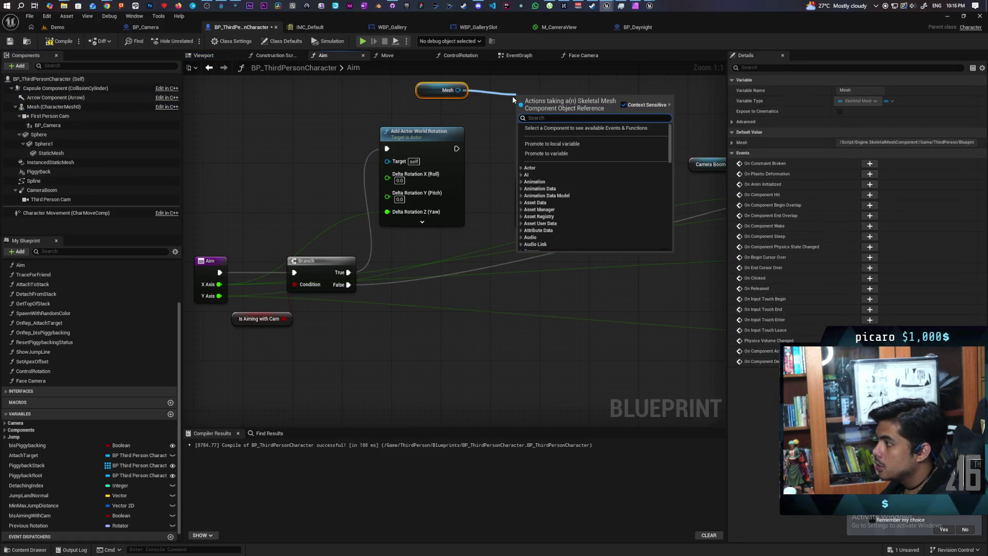
text(add)
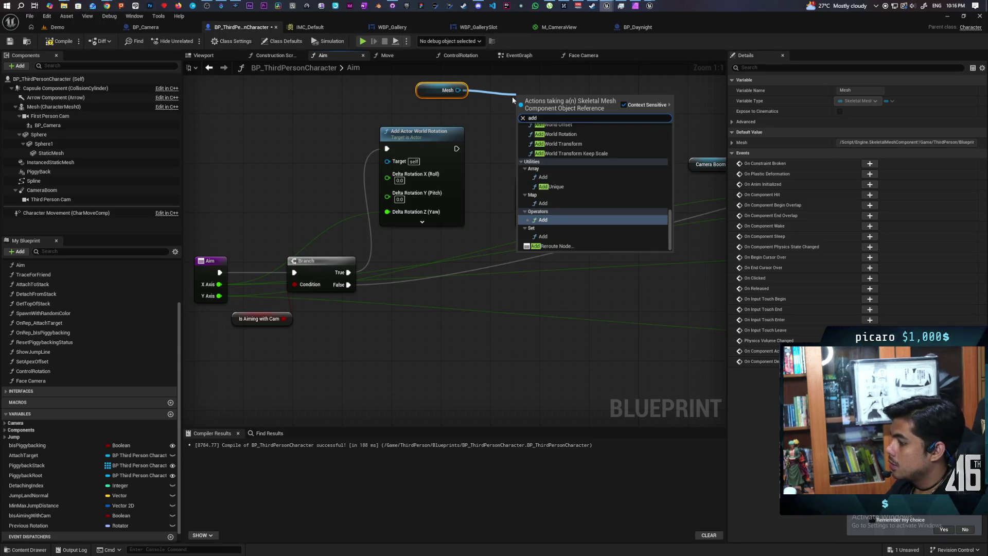
text( reltiv)
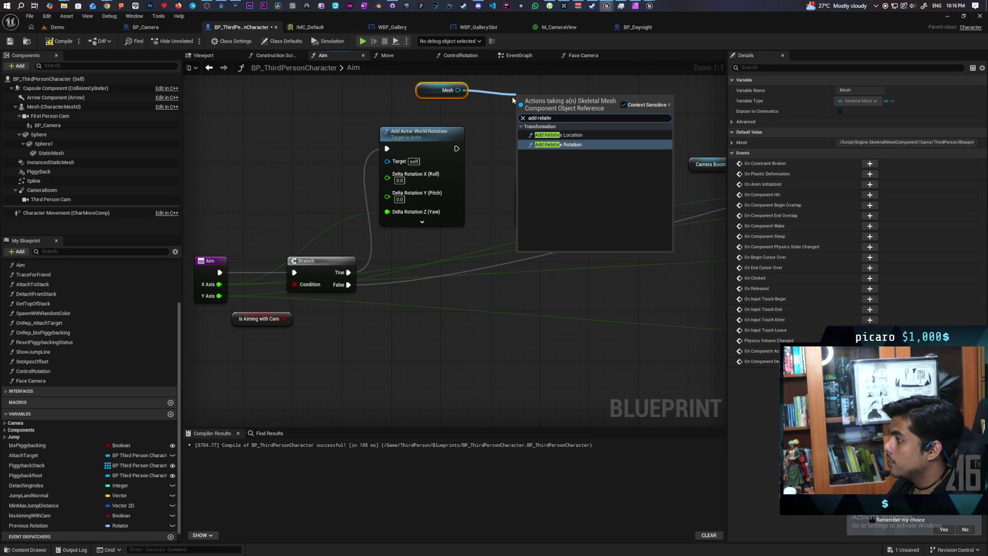
key(Return)
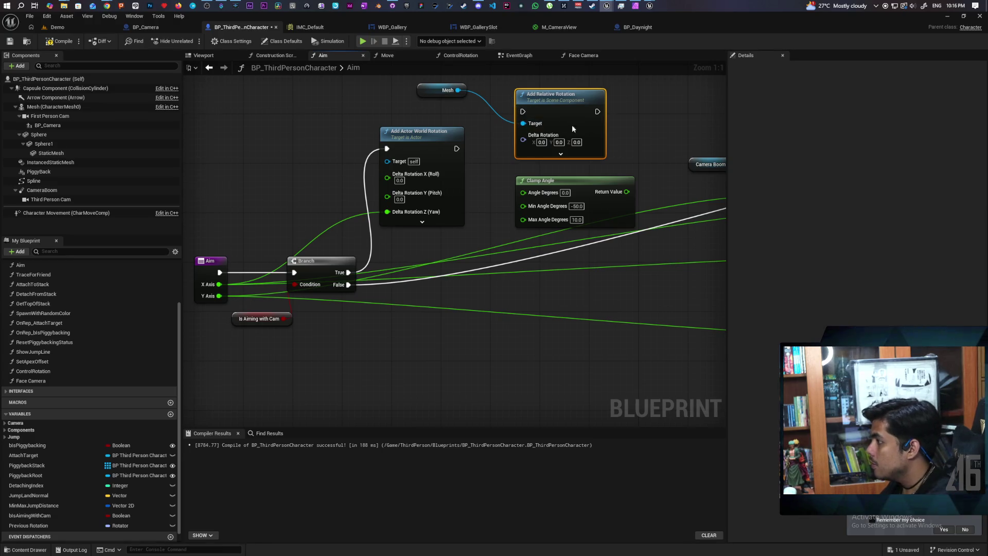
right_click(506, 188)
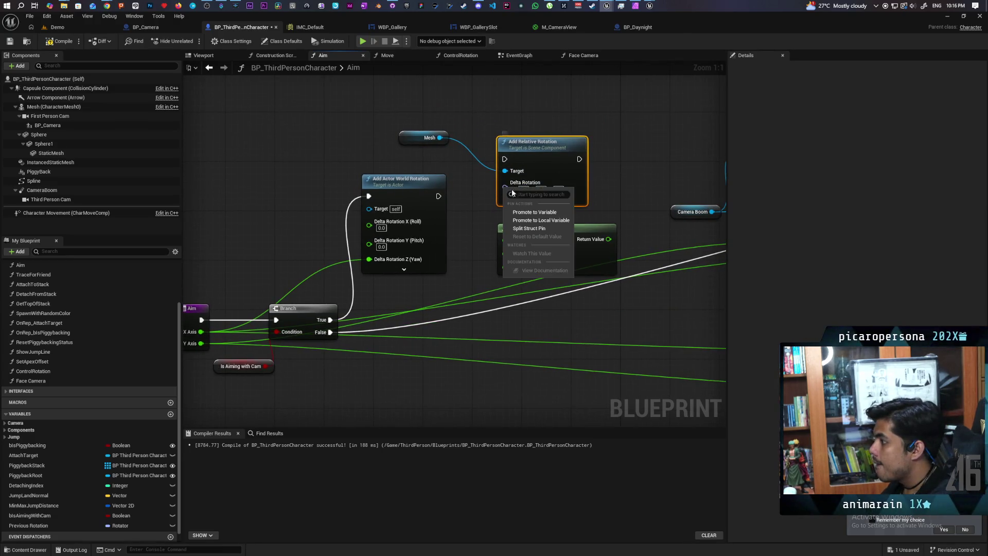
click(535, 228)
Drive Mesh pitch from Y Axis through Clamp Angle, executing after Add Actor World Rotation
drag(535, 144, 586, 107)
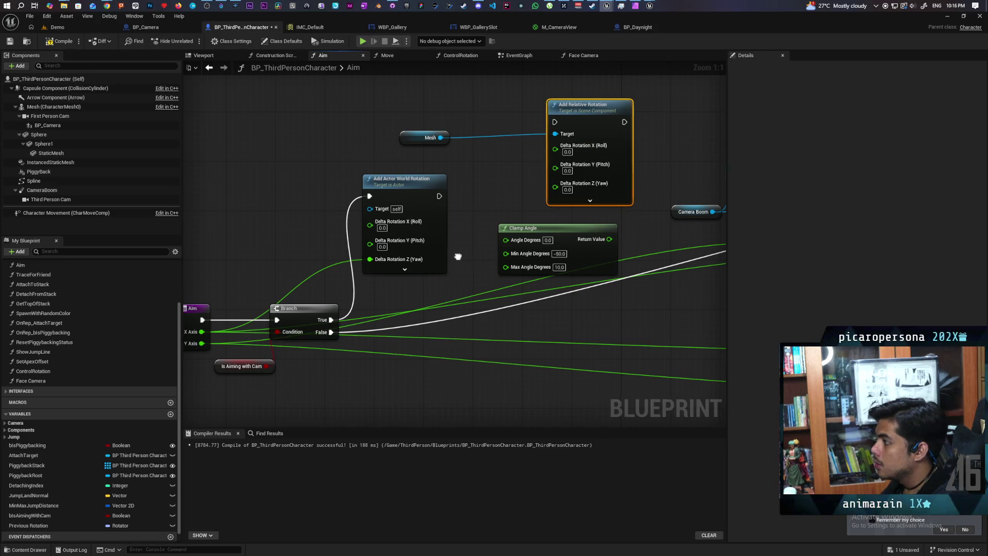
drag(458, 257, 473, 260)
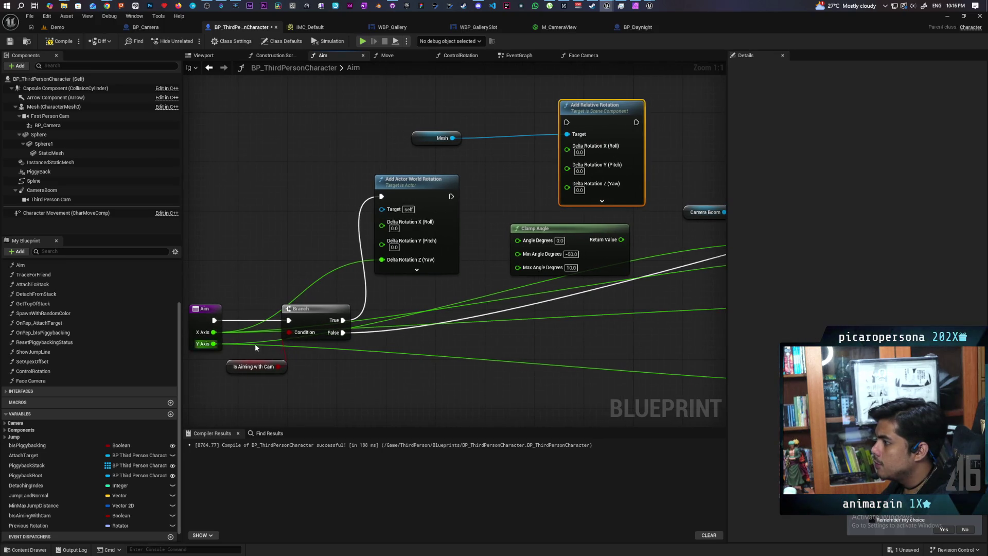
mouse_move(214, 344)
mouse_down()
mouse_move(532, 271)
mouse_move(518, 240)
mouse_up()
mouse_move(621, 239)
mouse_down()
mouse_move(572, 192)
mouse_move(567, 165)
mouse_up()
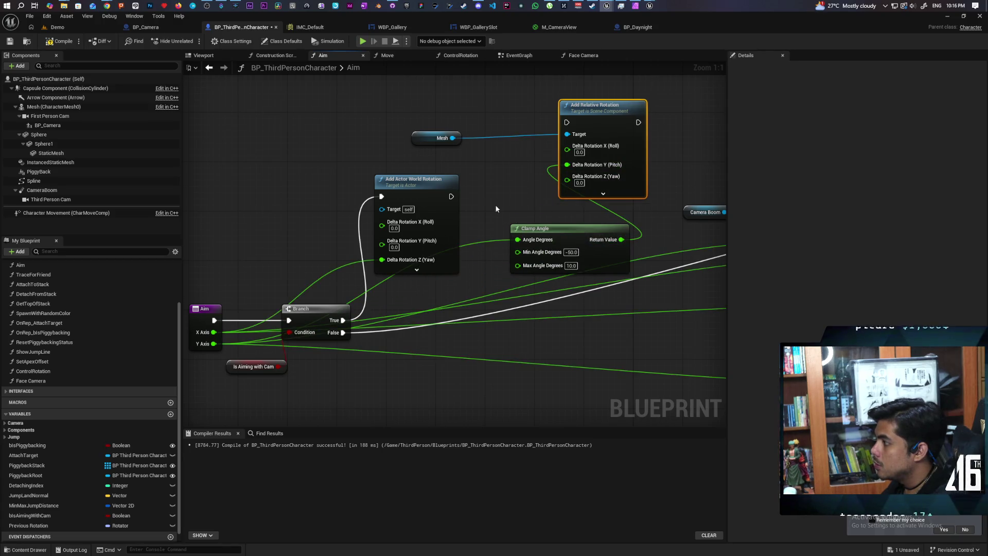
drag(451, 197, 567, 123)
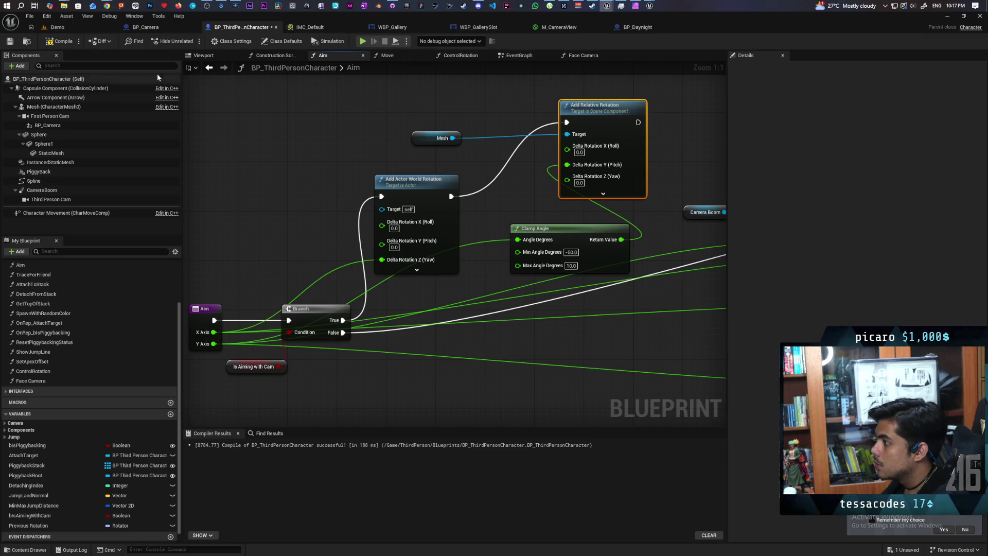
click(68, 30)
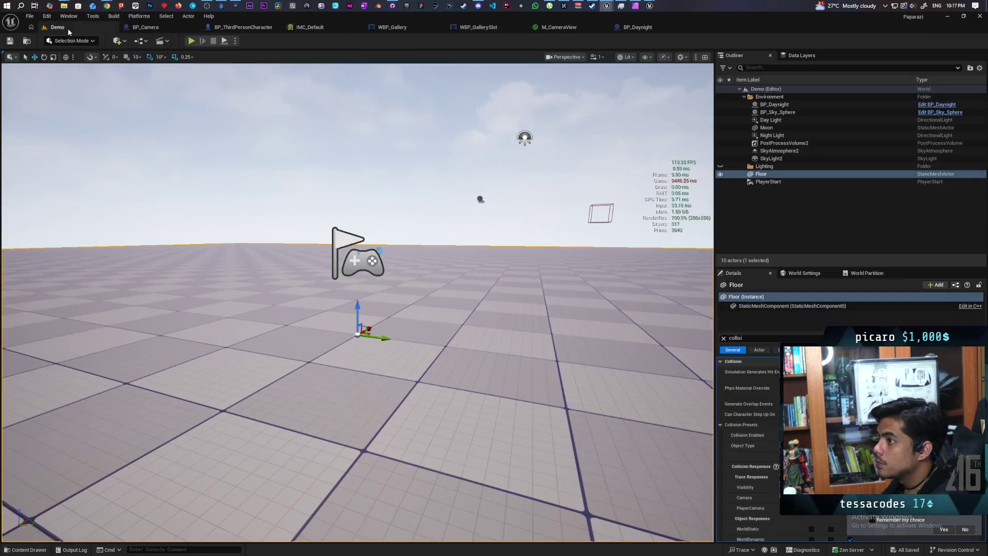
Play-test the camera tilt in the Demo level, then return to BP_ThirdPersonCharacter
click(191, 41)
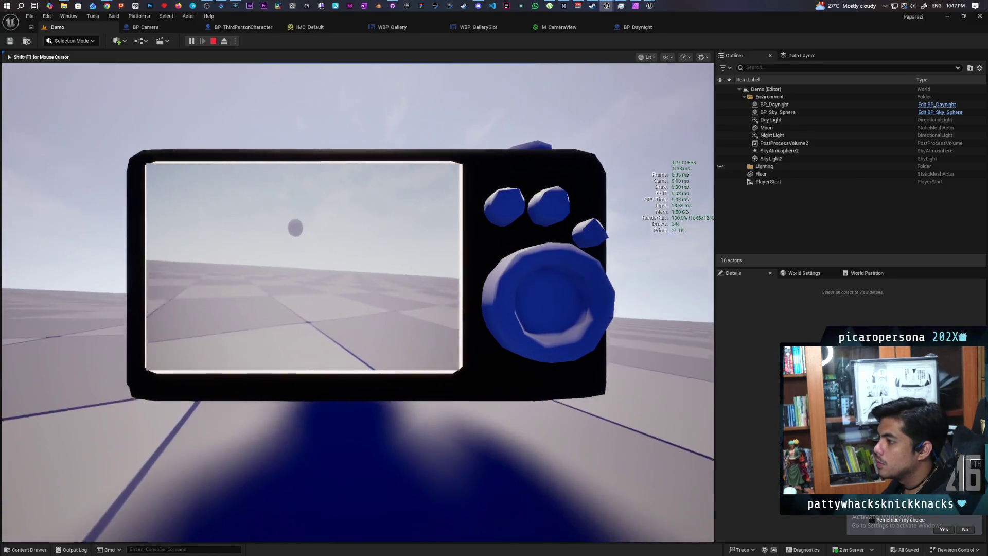
key(Escape)
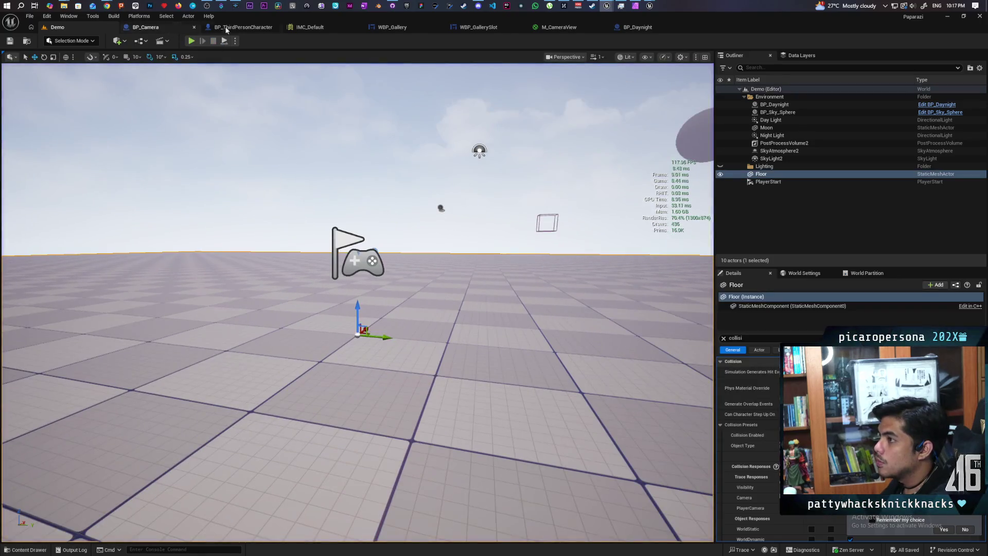
click(240, 27)
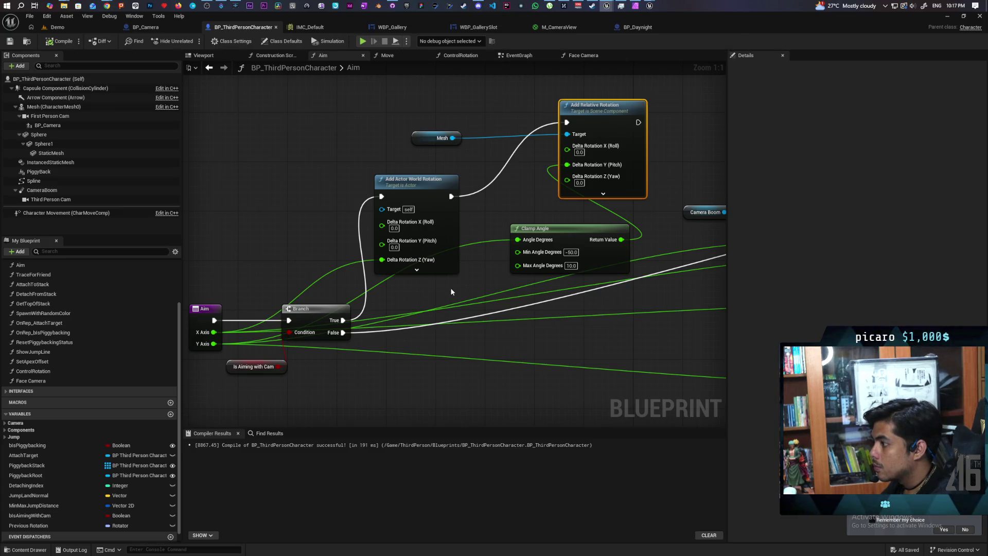
scroll(450, 286, down, 2)
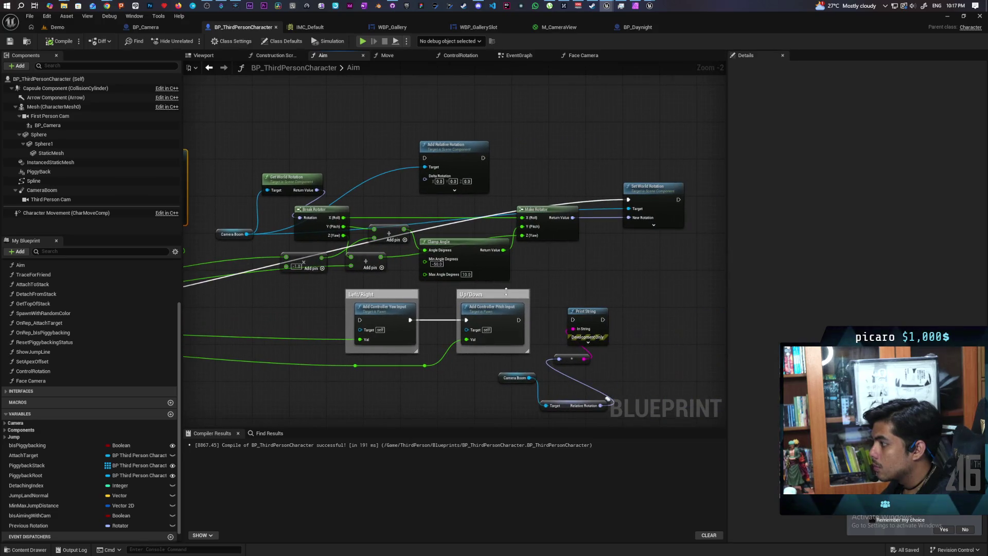
drag(221, 293, 333, 293)
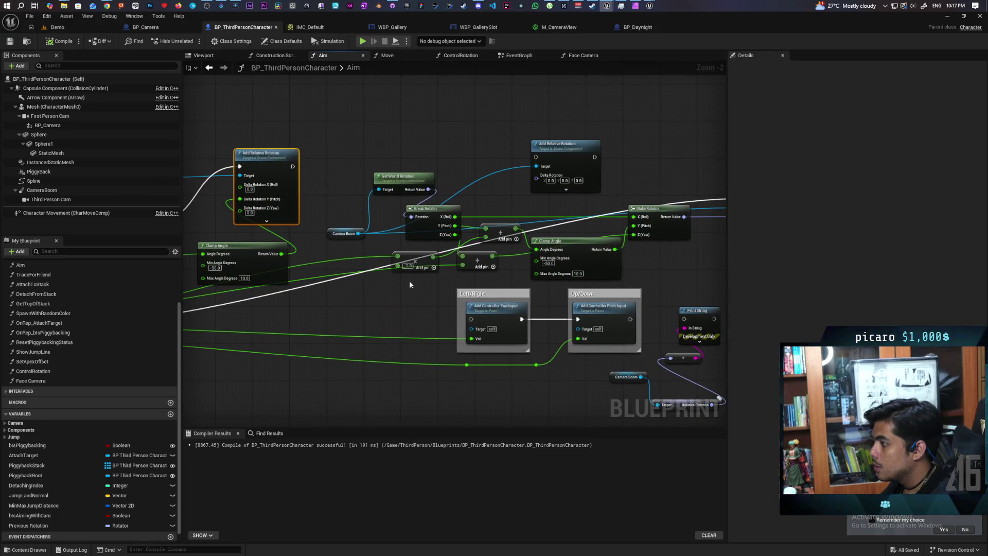
mouse_move(410, 282)
mouse_down()
mouse_move(556, 275)
mouse_move(665, 254)
mouse_move(415, 240)
mouse_move(600, 229)
mouse_move(408, 241)
mouse_move(519, 247)
mouse_up()
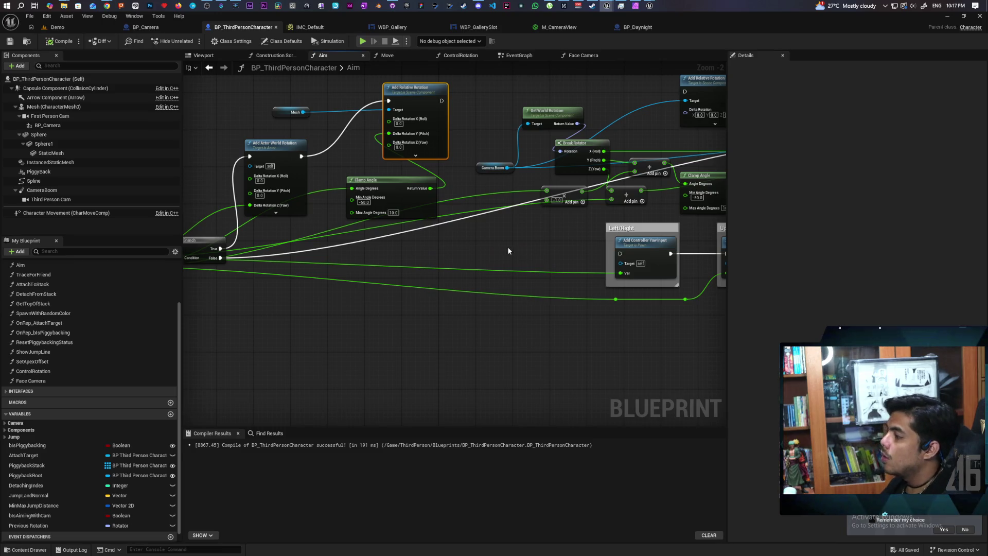
mouse_move(508, 246)
mouse_down()
mouse_move(477, 313)
mouse_move(517, 324)
mouse_up()
scroll(466, 301, up, 1)
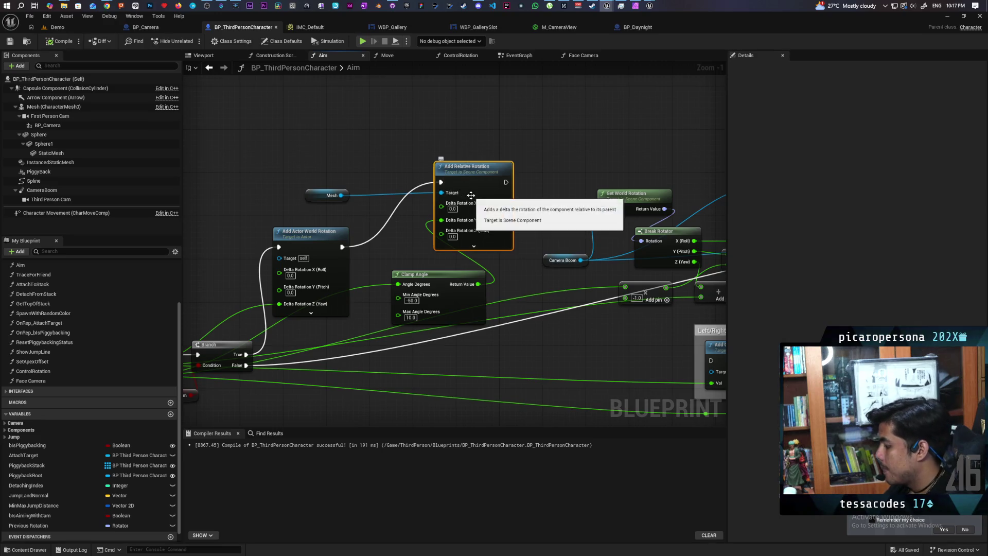
Delete Add Relative Rotation, then try an Add World Rotation node on Mesh and remove it
key(Delete)
drag(341, 195, 368, 178)
text(add wor)
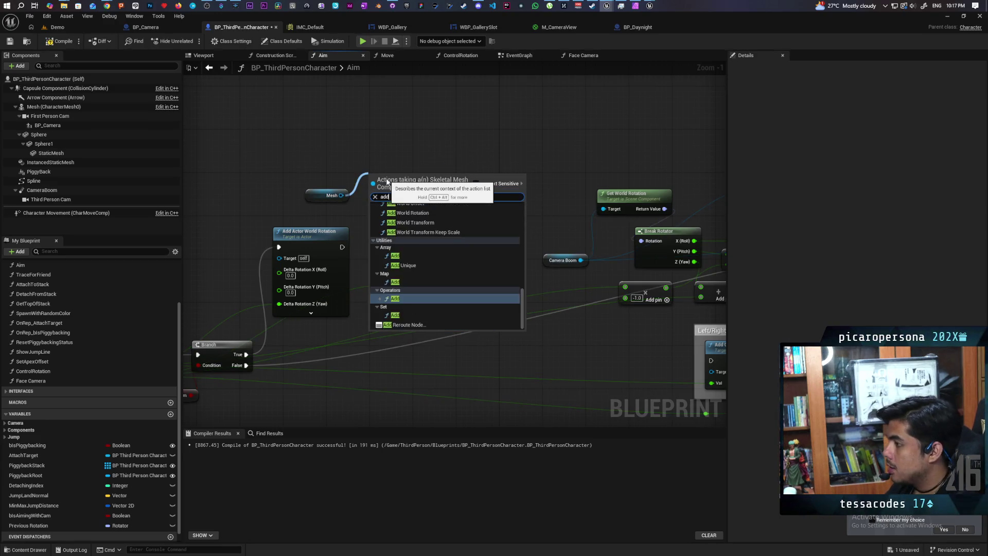
key(Return)
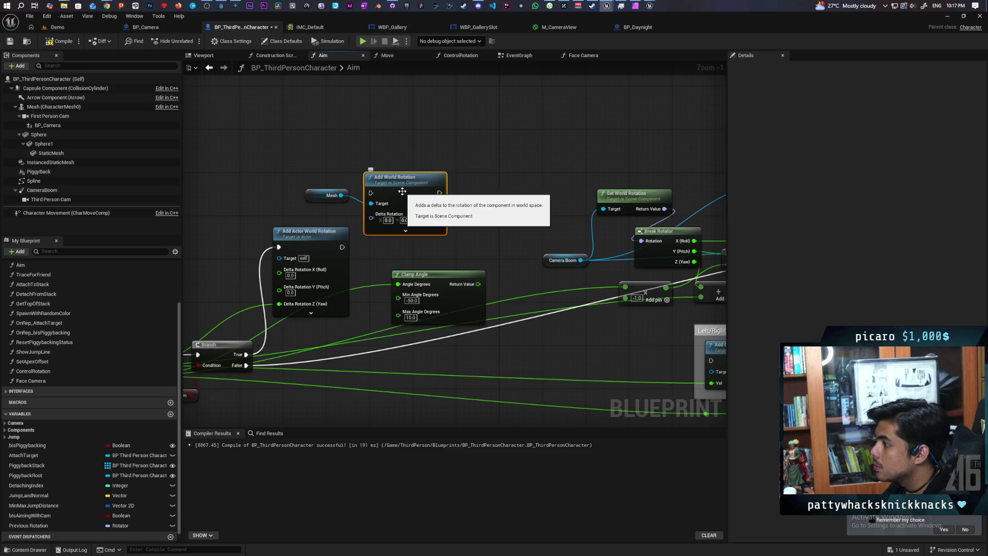
drag(402, 191, 441, 194)
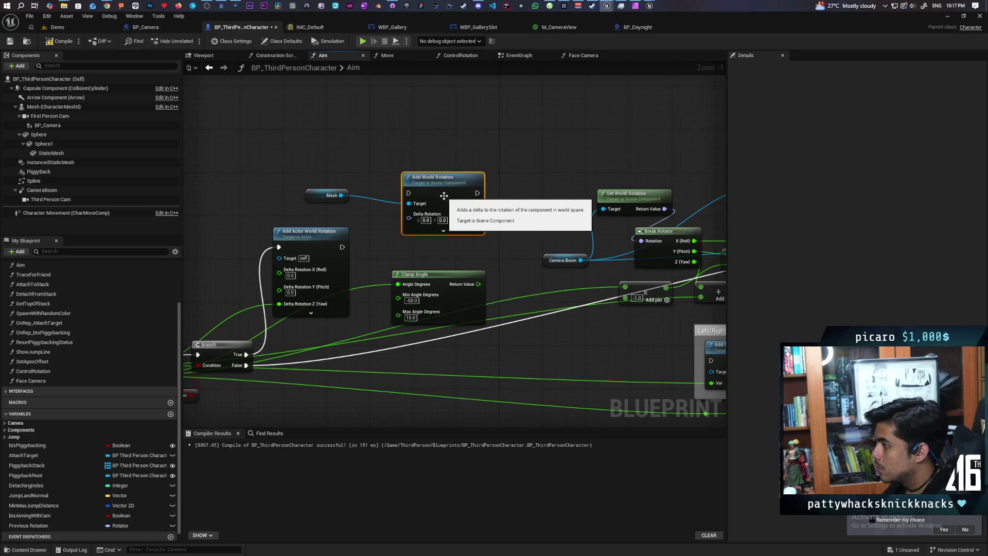
key(Delete)
Add a Set World Rotation node with Mesh as its Target
drag(342, 196, 395, 177)
text(se)
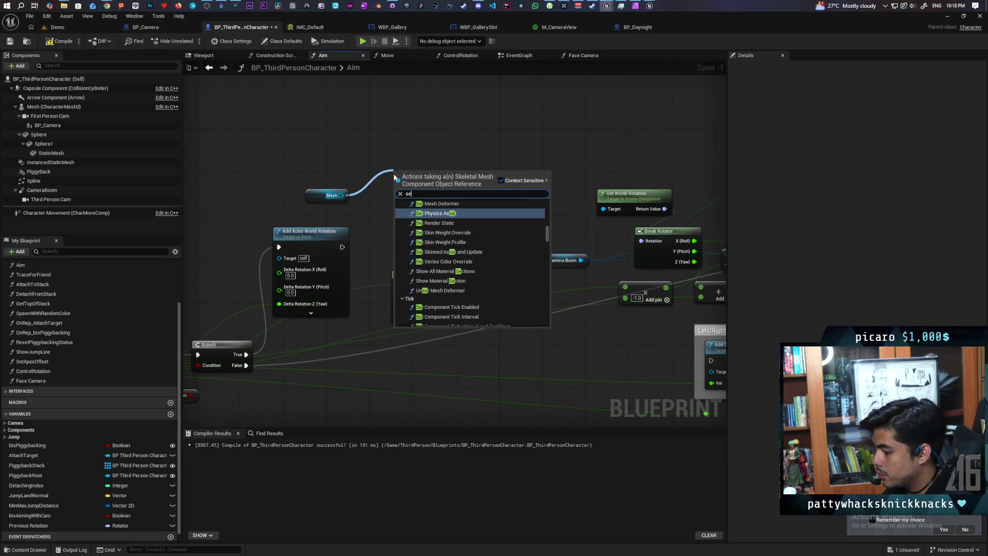
text(t world rota)
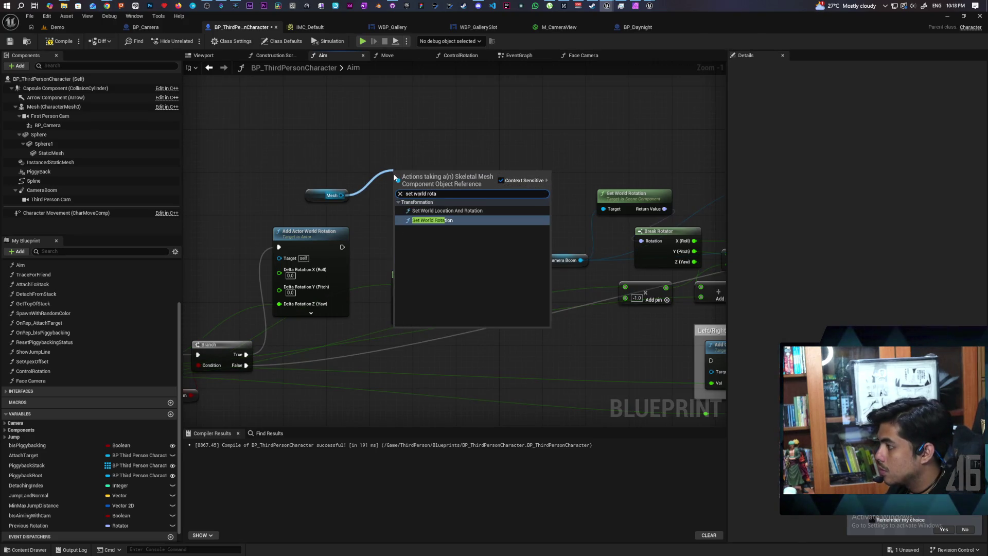
key(Return)
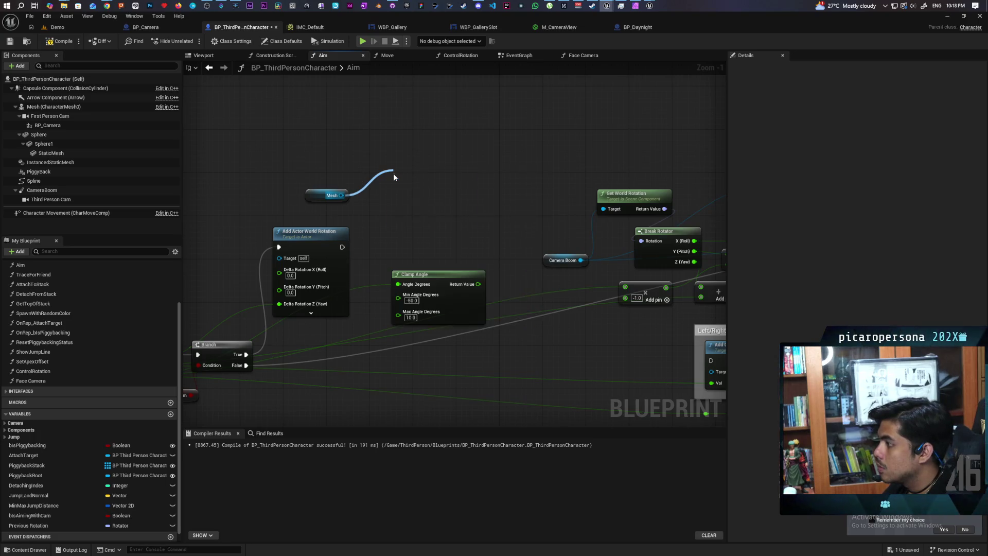
drag(409, 237, 552, 209)
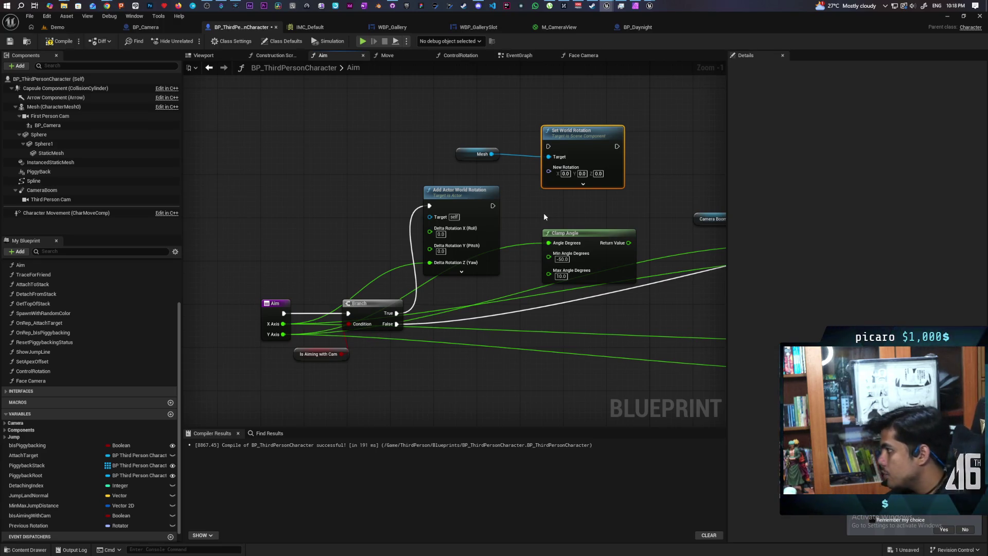
Add a Get World Rotation node on Mesh and split its output into Roll, Pitch, Yaw
drag(576, 138, 603, 131)
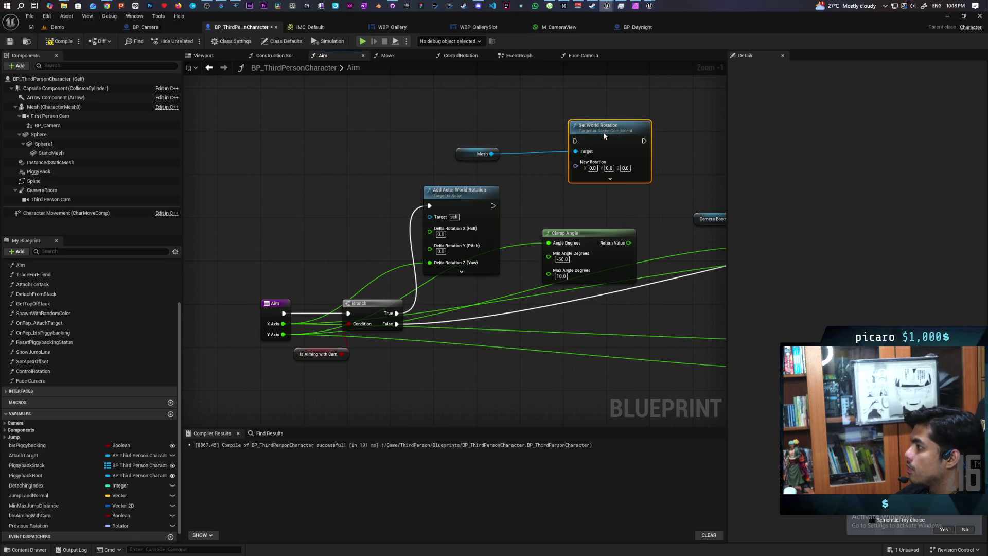
mouse_move(464, 153)
mouse_down()
mouse_move(409, 135)
mouse_move(447, 155)
mouse_up()
text(get)
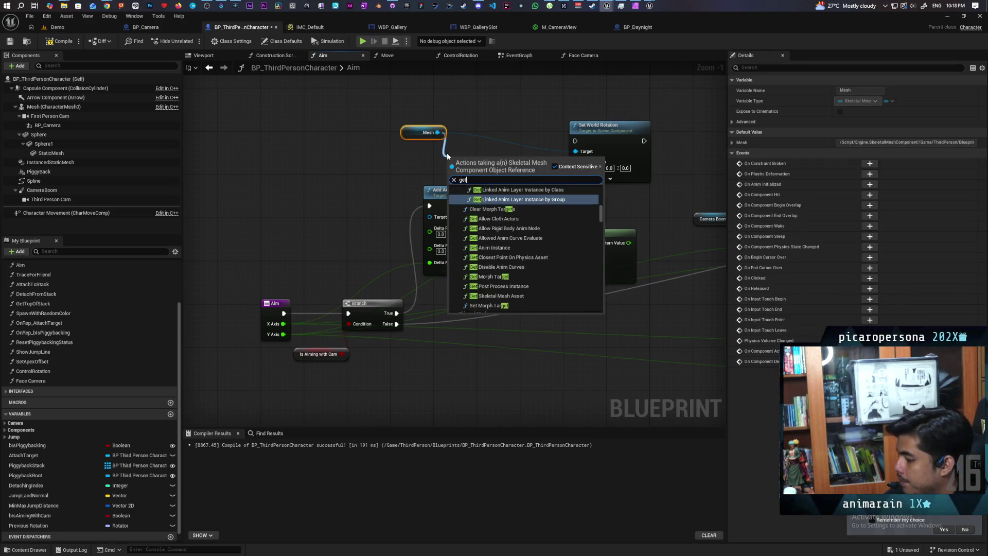
text( world rota)
key(Return)
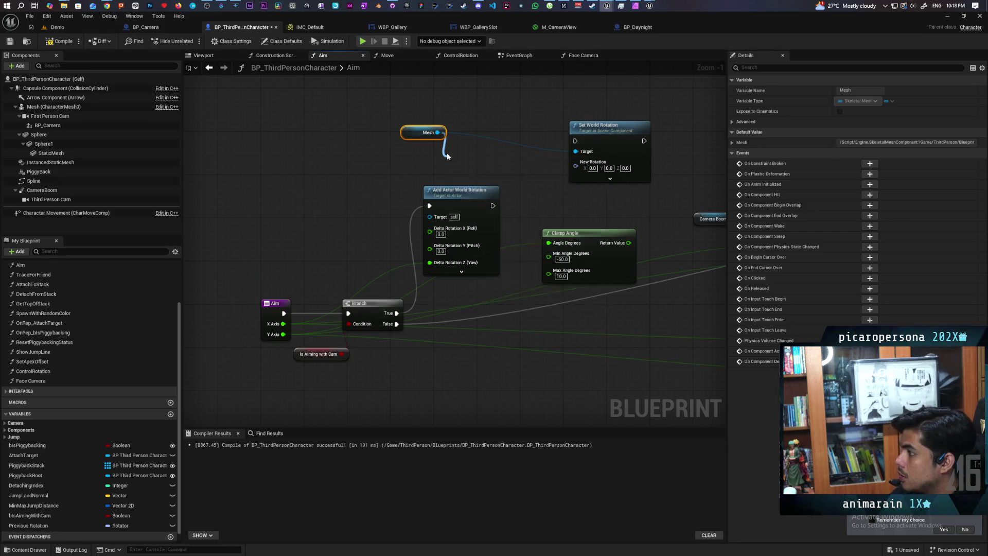
right_click(511, 174)
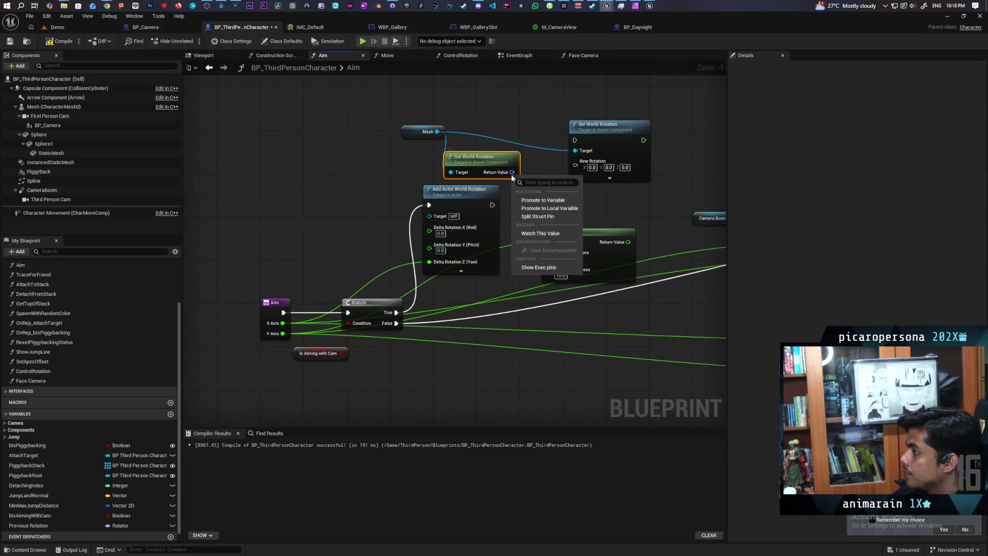
click(525, 216)
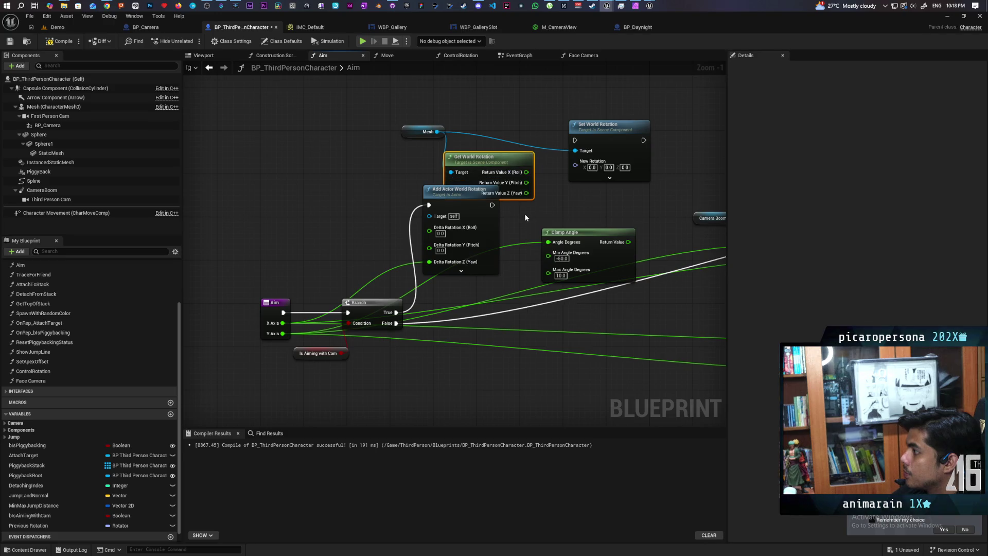
Split Set World Rotation's New Rotation into Roll, Pitch, Yaw, undoing a mistaken variable promotion
right_click(580, 168)
click(604, 193)
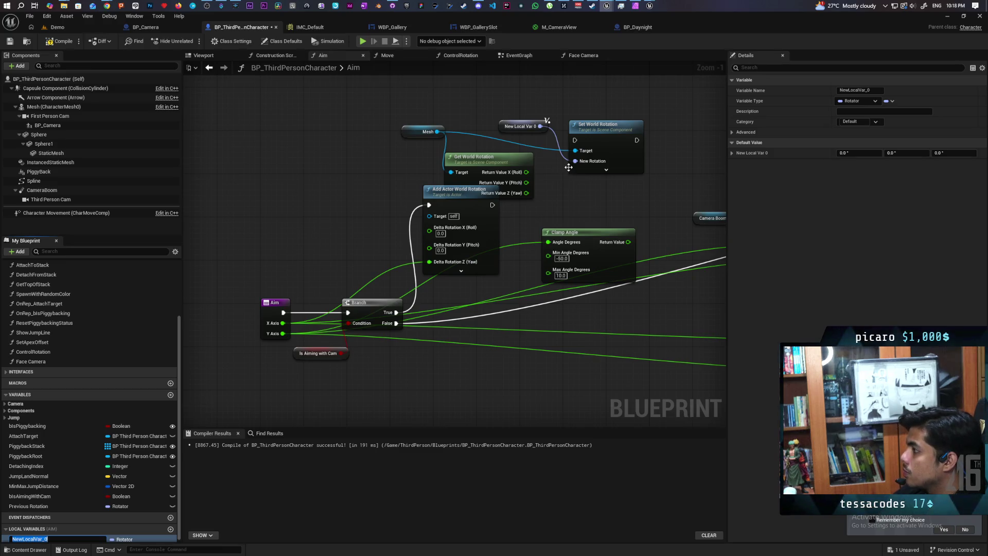
key(ctrl+z)
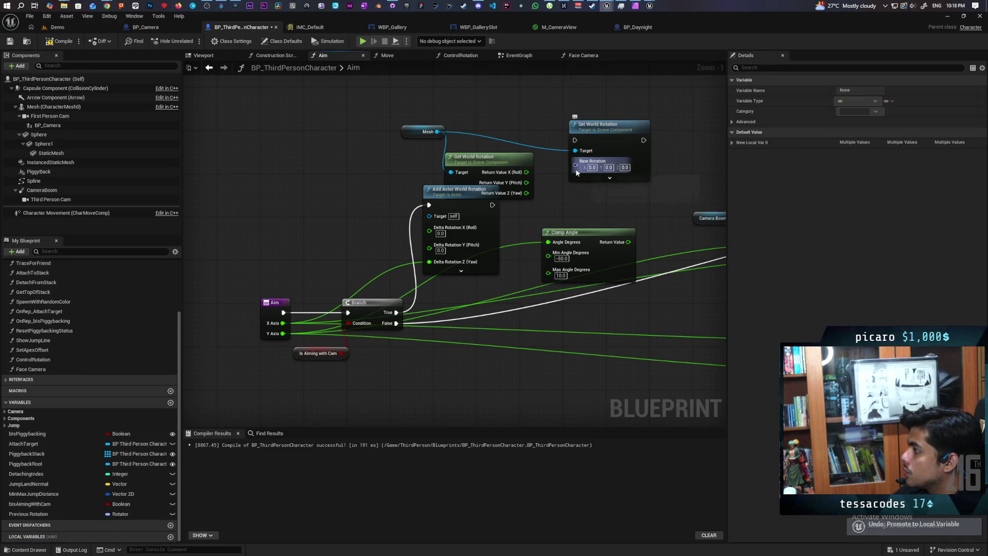
right_click(576, 166)
click(602, 211)
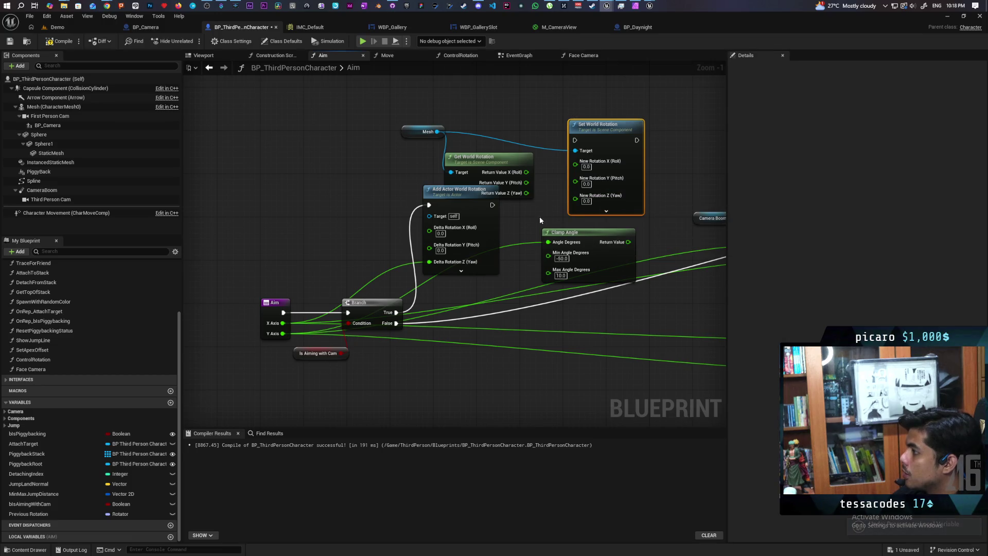
Connect Pitch to Clamp Angle's Angle Degrees, then disconnect it again
mouse_move(587, 239)
mouse_down()
mouse_move(546, 286)
mouse_move(492, 287)
mouse_move(588, 278)
mouse_up()
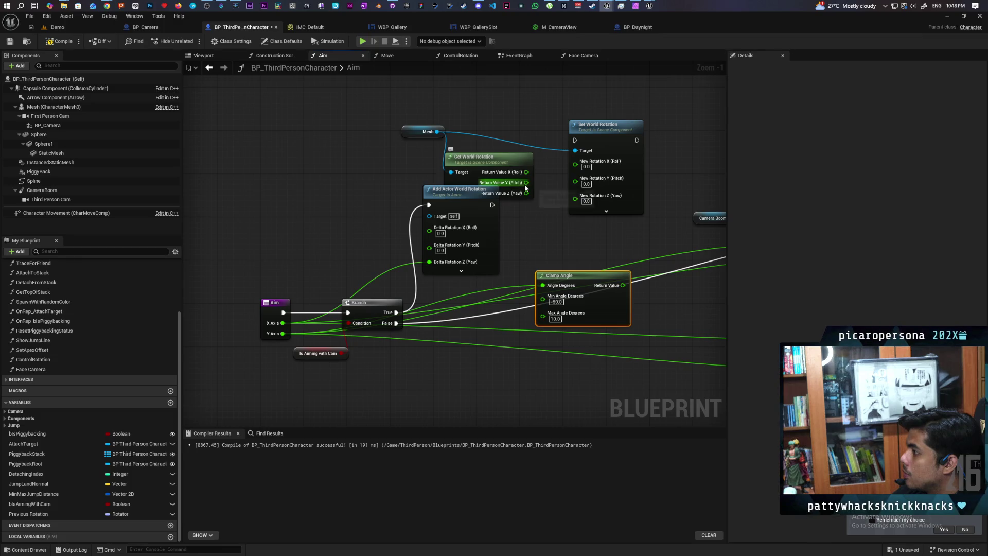
drag(527, 183, 542, 285)
drag(611, 273, 640, 252)
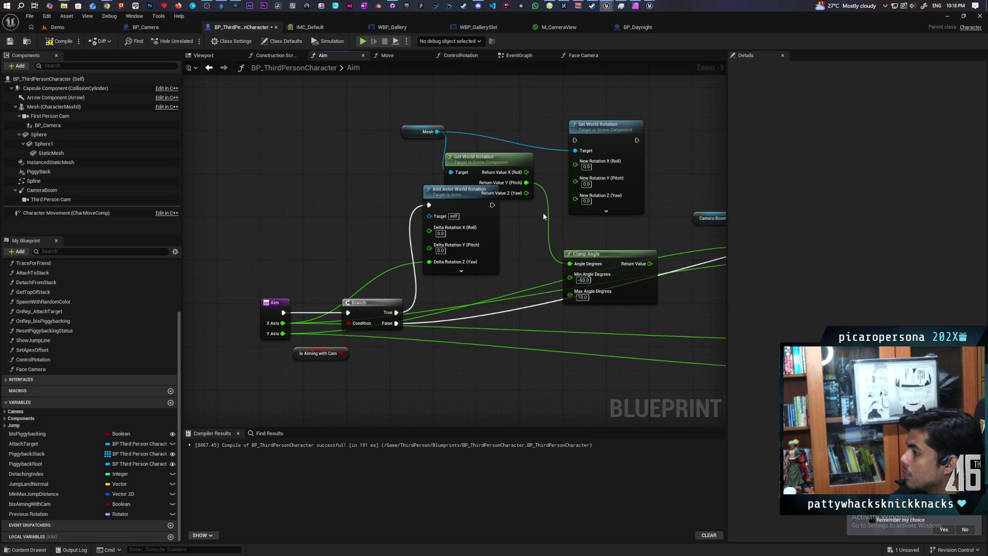
alt+click(548, 255)
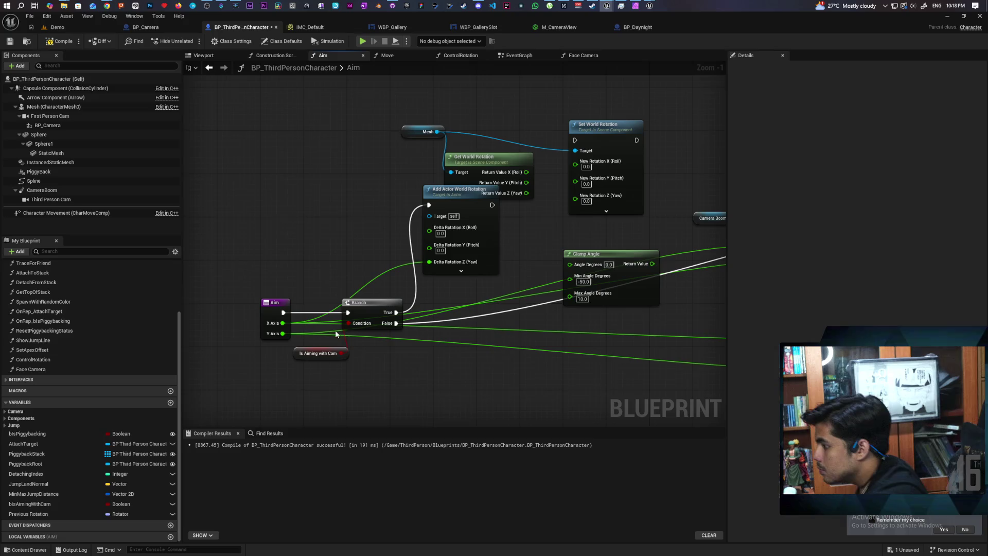
Rearrange the -1.0 multiply and Get World Rotation nodes, and add a + node fed by Pitch
mouse_move(617, 416)
mouse_down()
mouse_move(428, 390)
mouse_move(288, 320)
mouse_move(384, 360)
mouse_move(637, 283)
mouse_up()
mouse_move(684, 203)
mouse_down()
mouse_move(372, 296)
mouse_move(358, 317)
mouse_move(471, 318)
mouse_up()
mouse_move(437, 138)
mouse_down()
mouse_move(431, 116)
mouse_move(416, 112)
mouse_up()
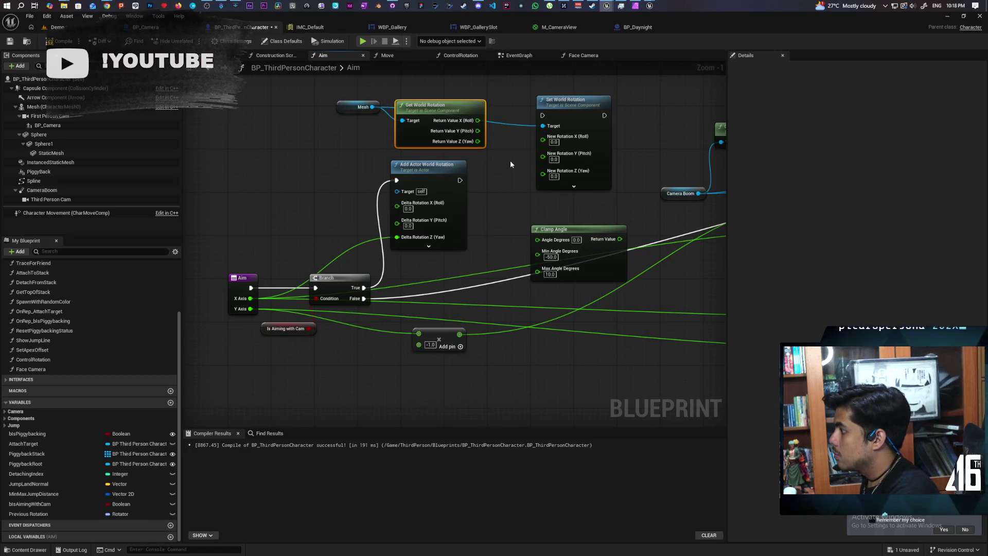
drag(478, 131, 484, 194)
text(+)
key(Return)
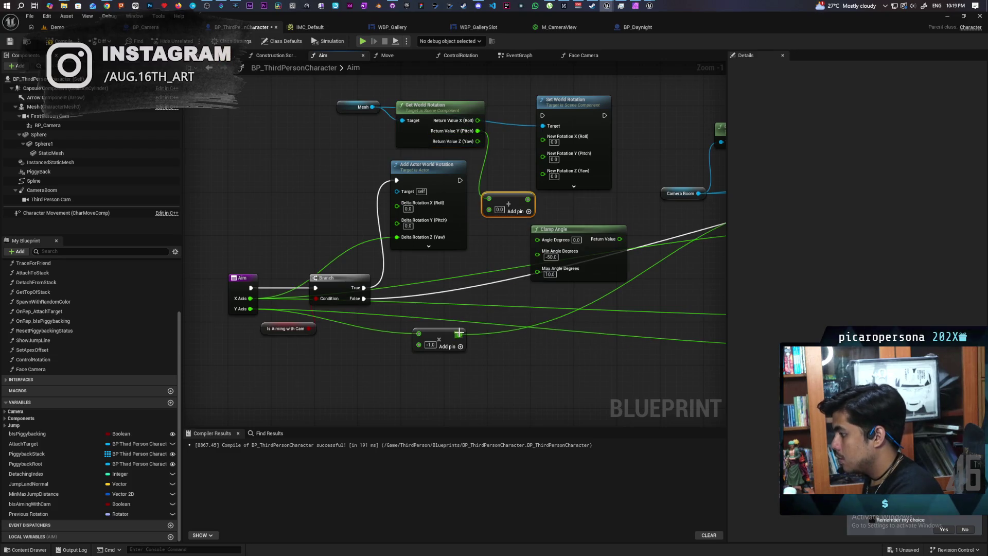
Add the multiply result to Pitch, clamp it into Set World Rotation's Pitch after Add Actor World Rotation, and start a play test
mouse_move(459, 335)
mouse_down()
mouse_move(489, 209)
mouse_move(540, 222)
mouse_move(539, 241)
mouse_up()
drag(620, 239, 542, 153)
drag(459, 180, 515, 143)
drag(550, 114, 543, 115)
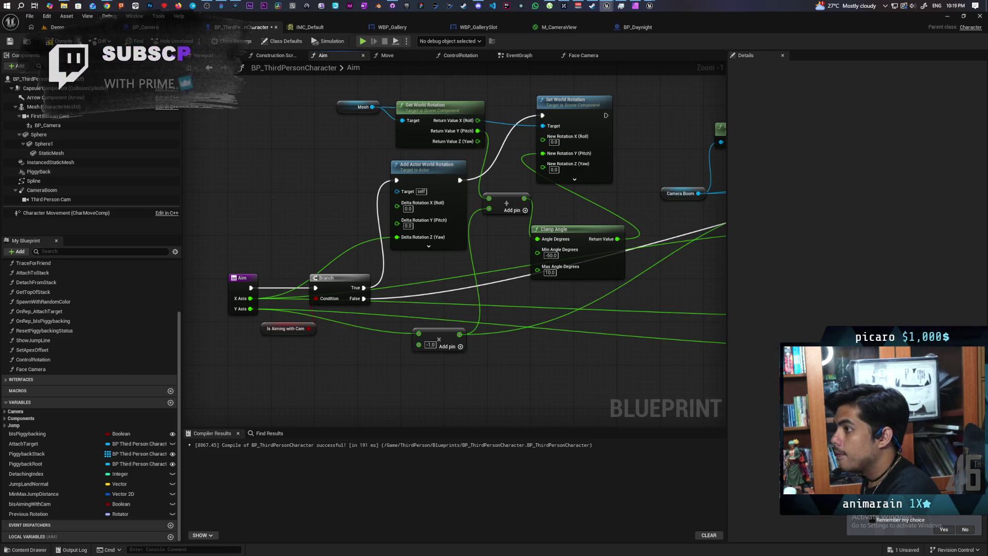
key(alt+p)
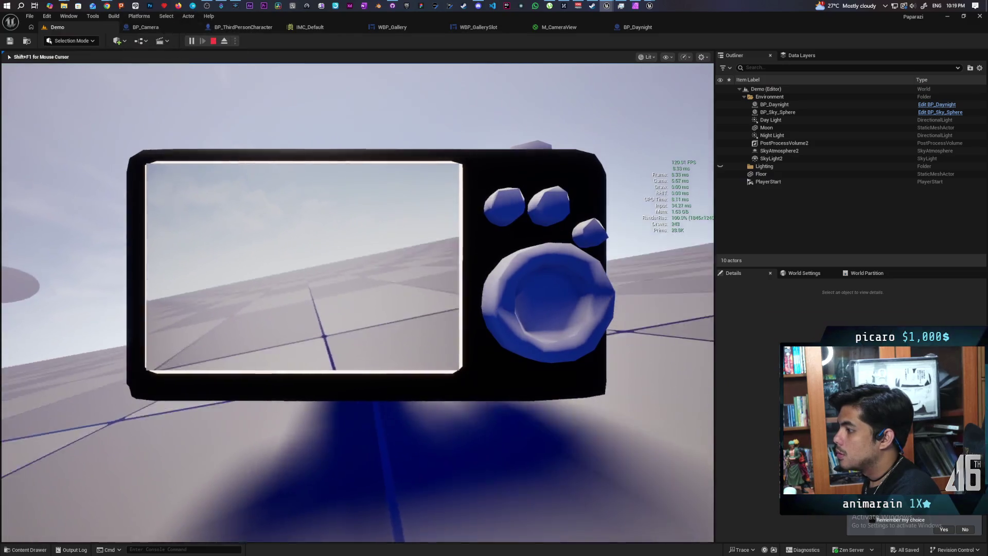
Stop the play session and deselect the Floor in the Demo viewport
key(Escape)
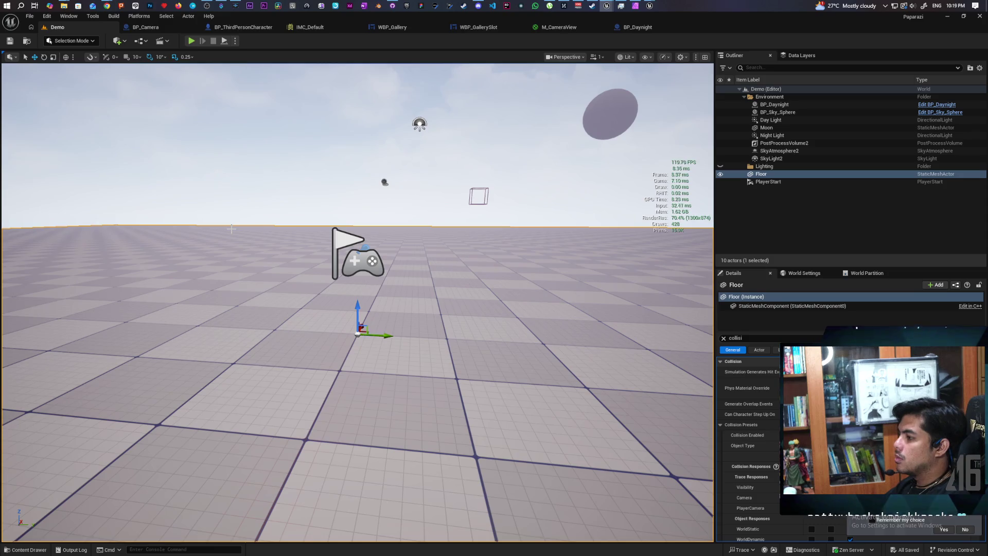
click(172, 149)
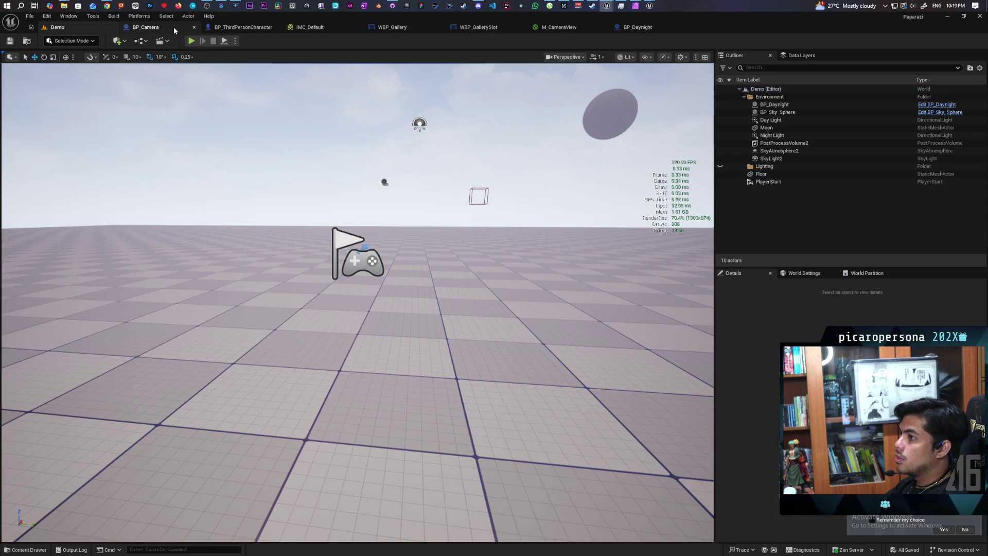
Route the clamped value into Set World Rotation's Roll, then compile and save BP_ThirdPersonCharacter
click(174, 29)
click(223, 28)
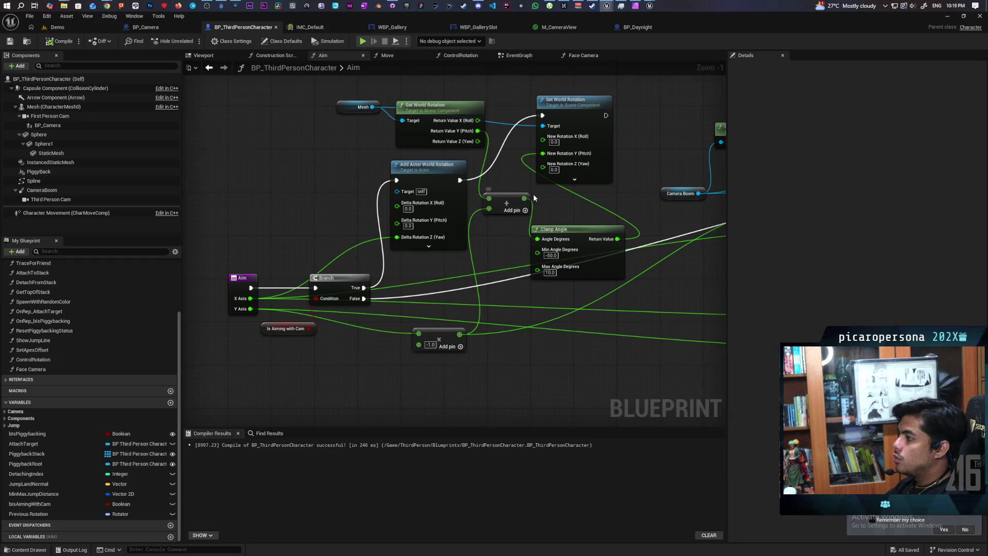
drag(542, 153, 542, 137)
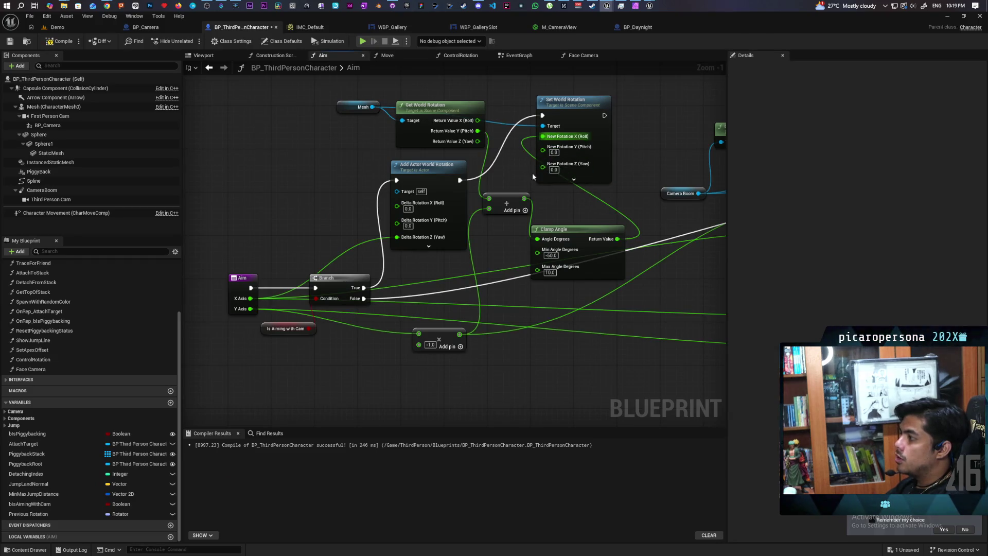
click(64, 43)
key(ctrl+s)
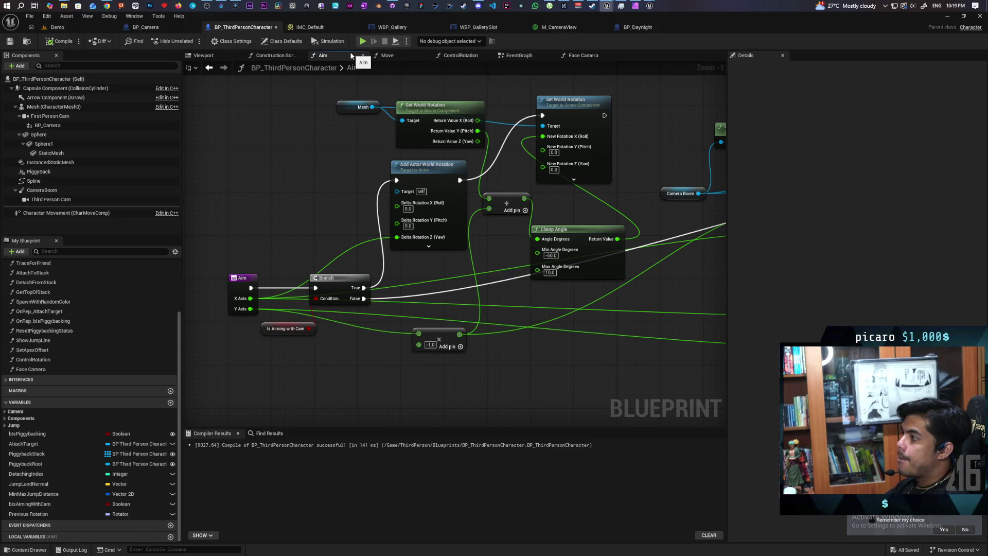
click(54, 26)
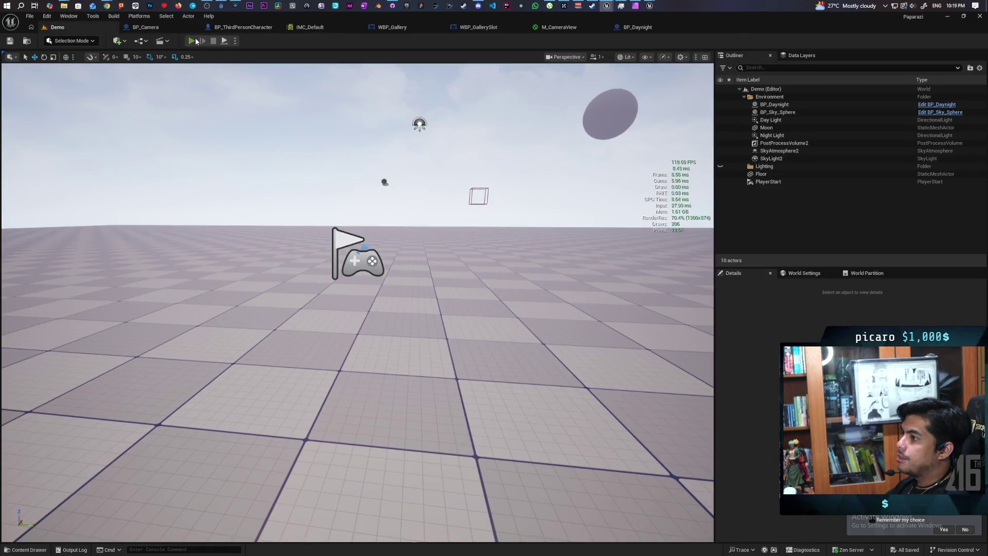
Play-test in the Demo level, toggling the handheld camera with C and rolling the ball with S and W
click(196, 41)
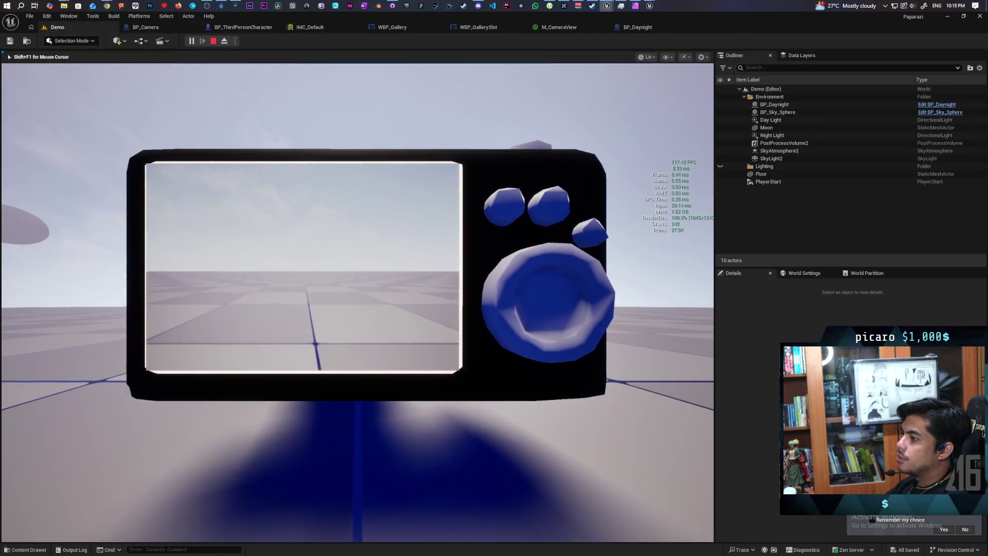
key(c)
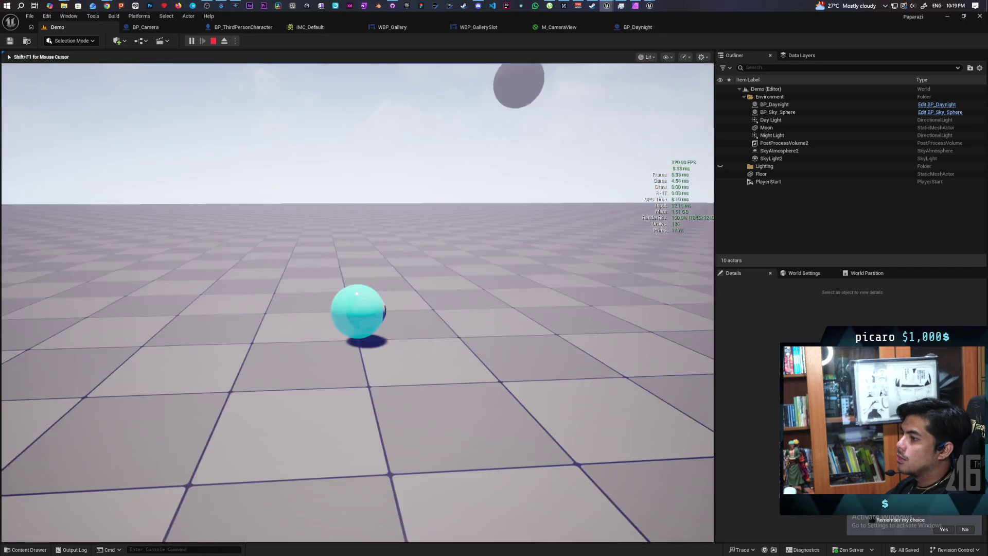
key(c)
key(c)
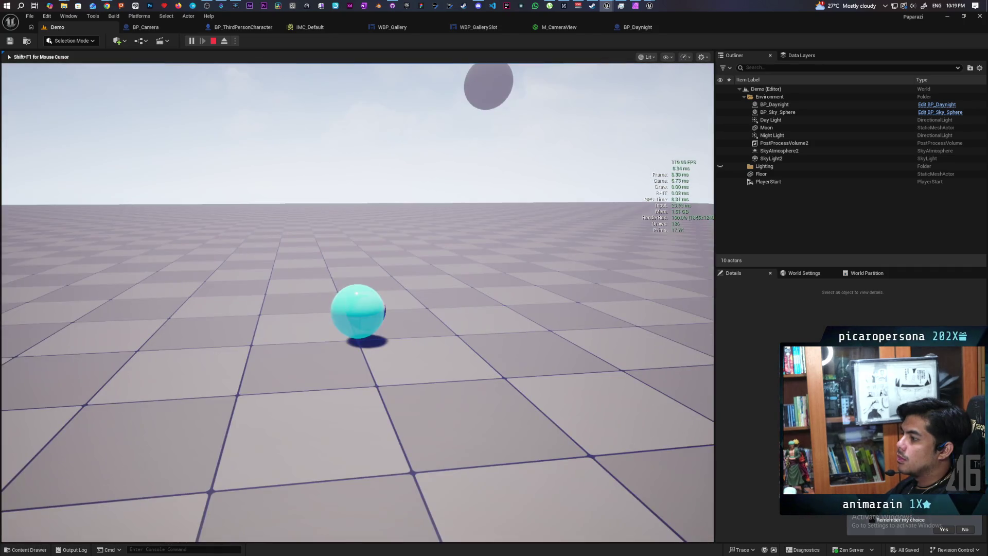
key(c)
key(c)
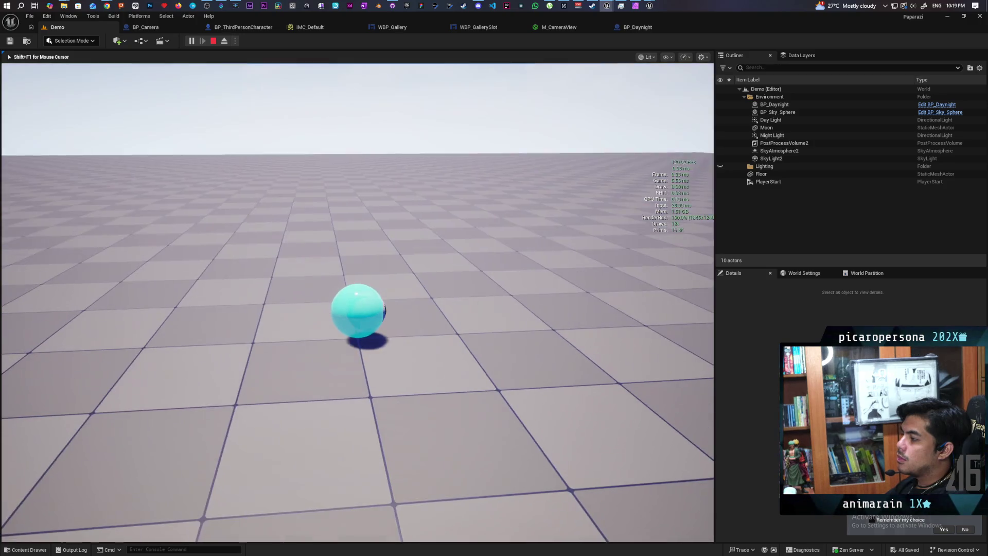
key(c)
key(c)
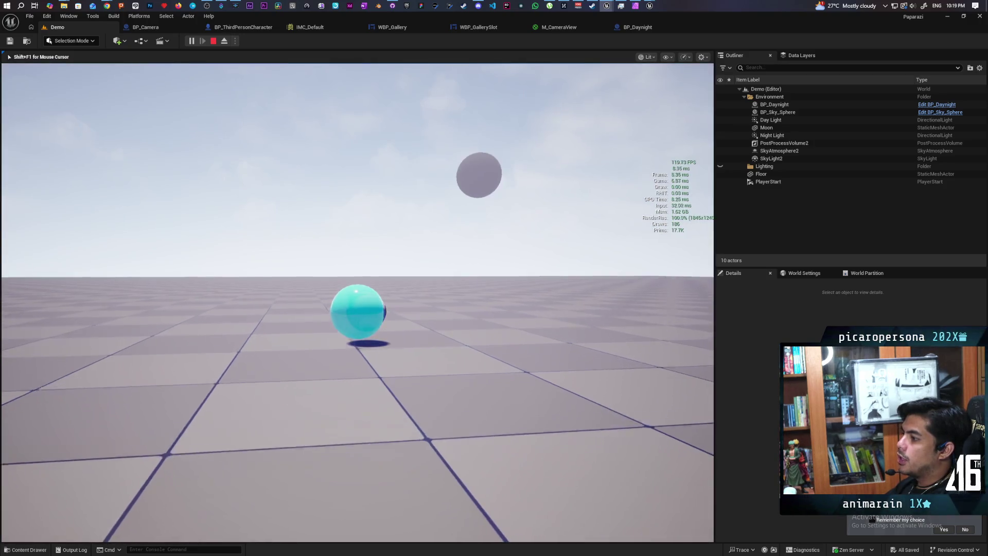
key(s)
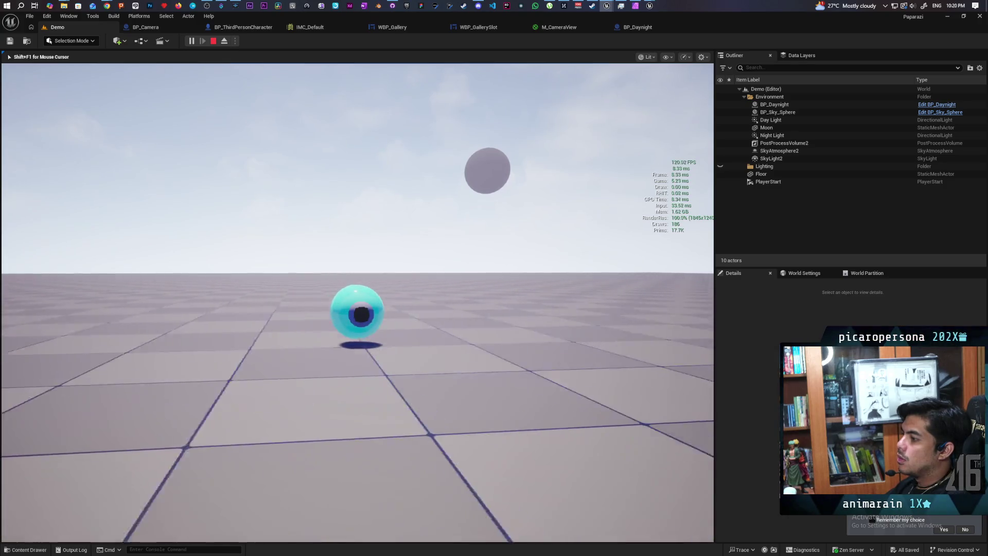
key(w)
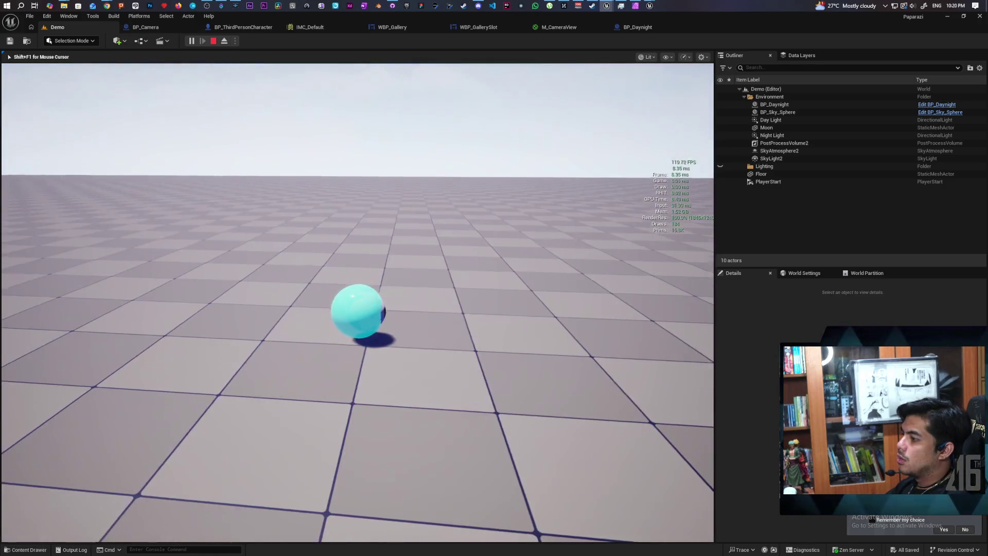
End the play session and rewire Set World Rotation's rotation inputs in BP_ThirdPersonCharacter
key(c)
key(c)
key(shift+F1)
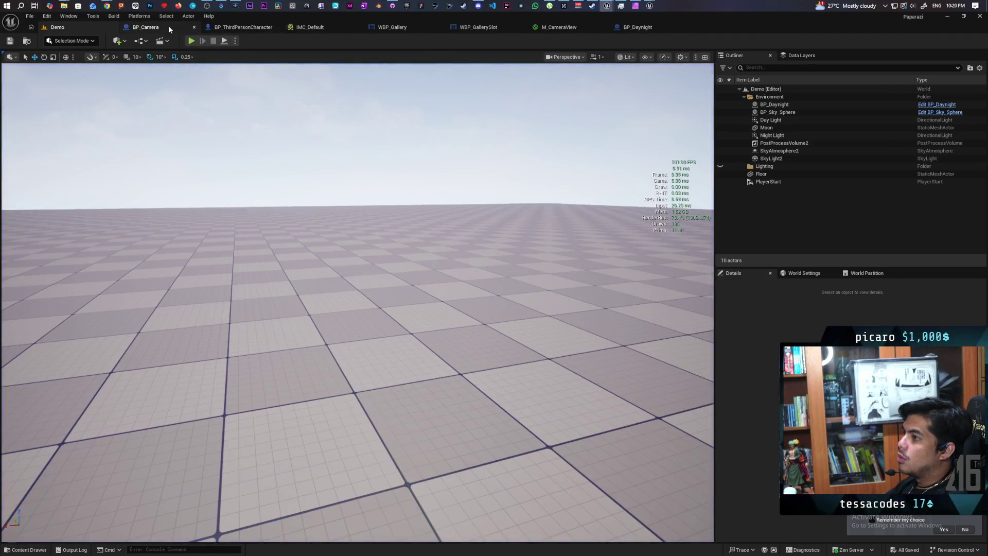
click(208, 28)
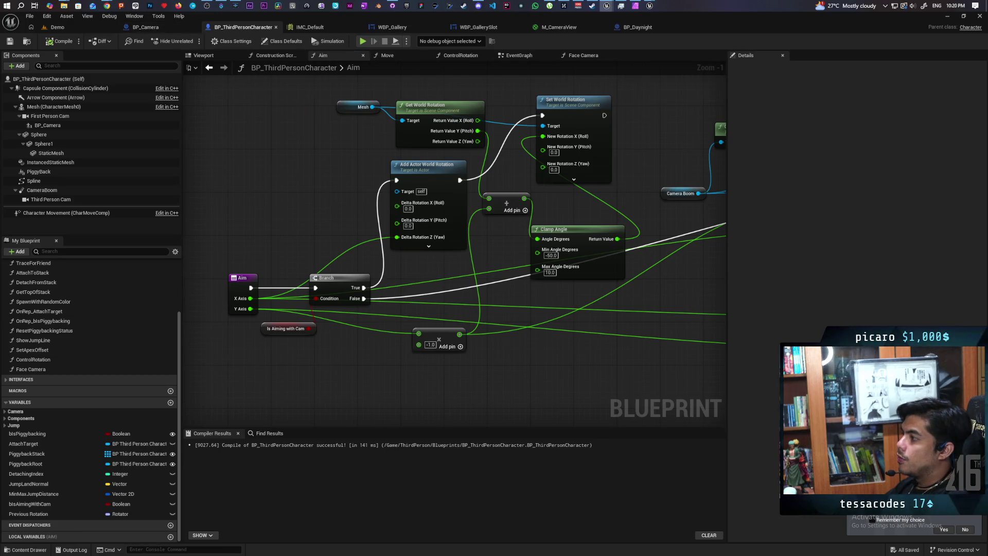
drag(514, 166, 406, 166)
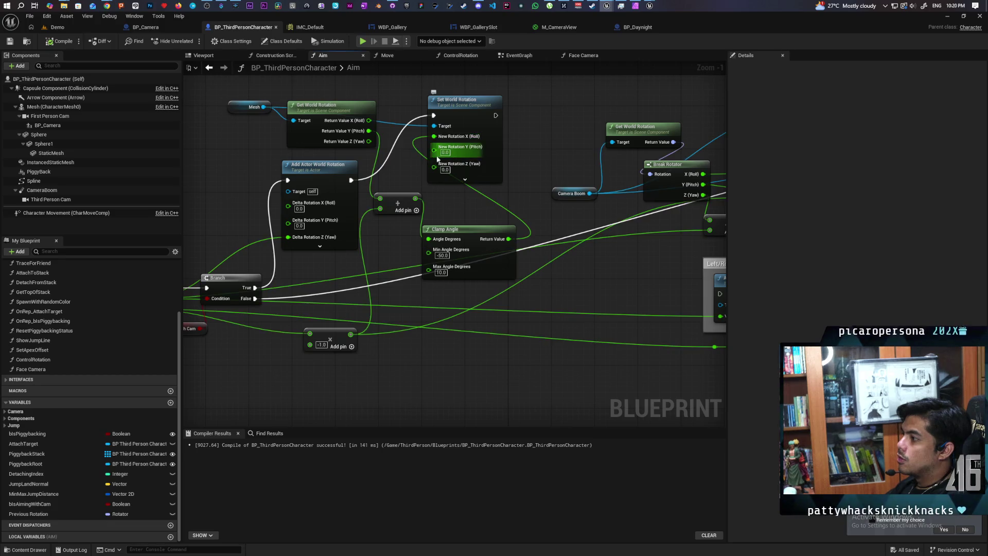
drag(369, 131, 434, 136)
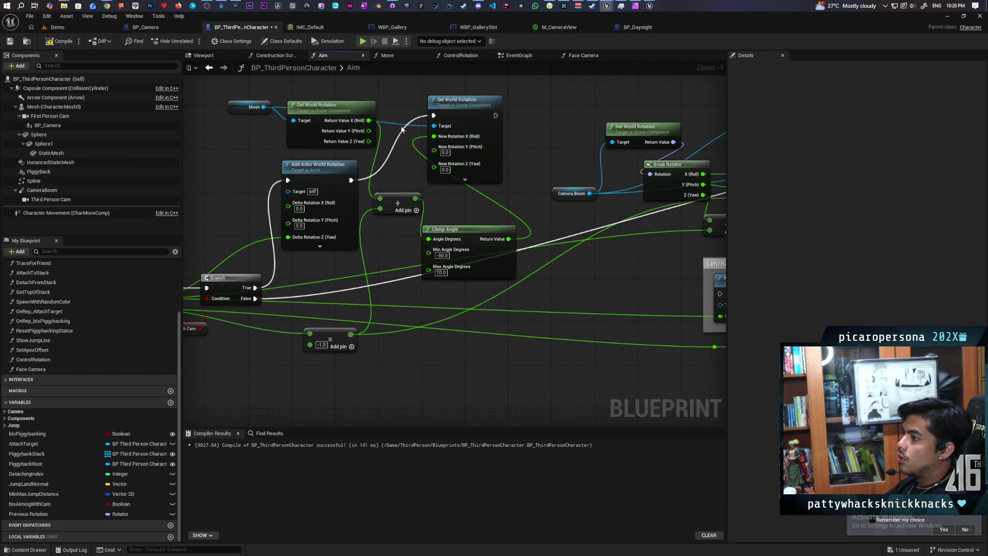
Play-test the red ball in the Demo level, then return to the Aim graph
click(76, 29)
key(alt+p)
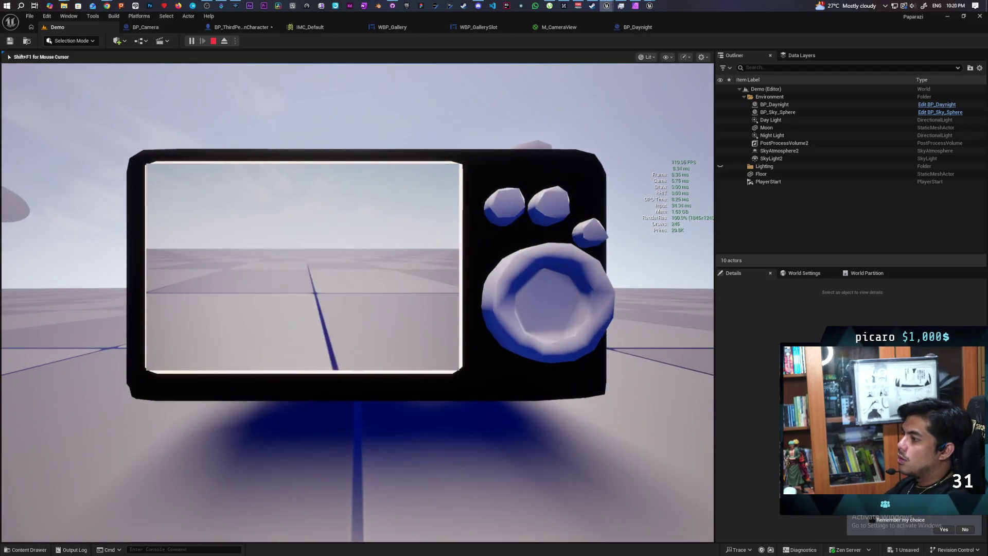
key(Tab)
key(d)
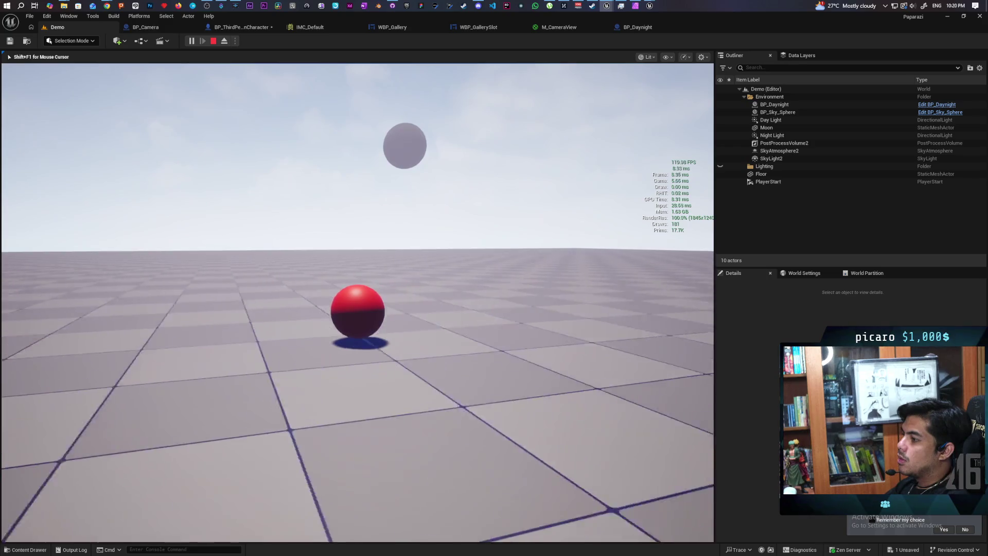
mouse_move(357, 309)
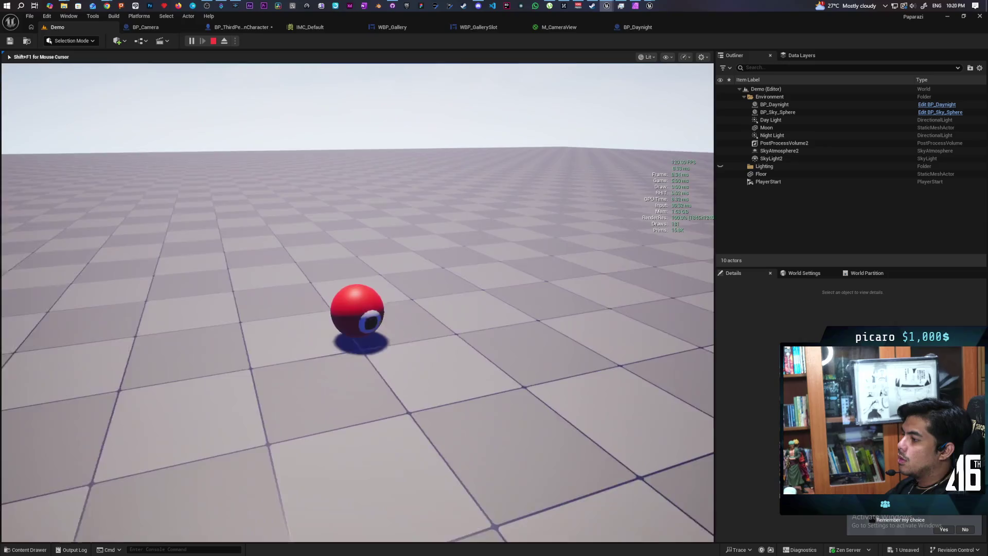
key(s)
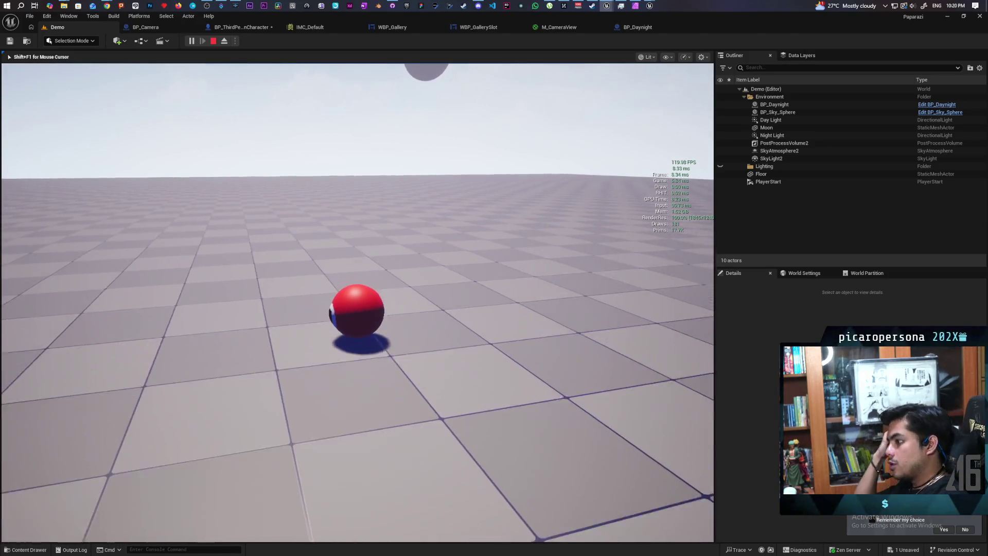
key(shift+F1)
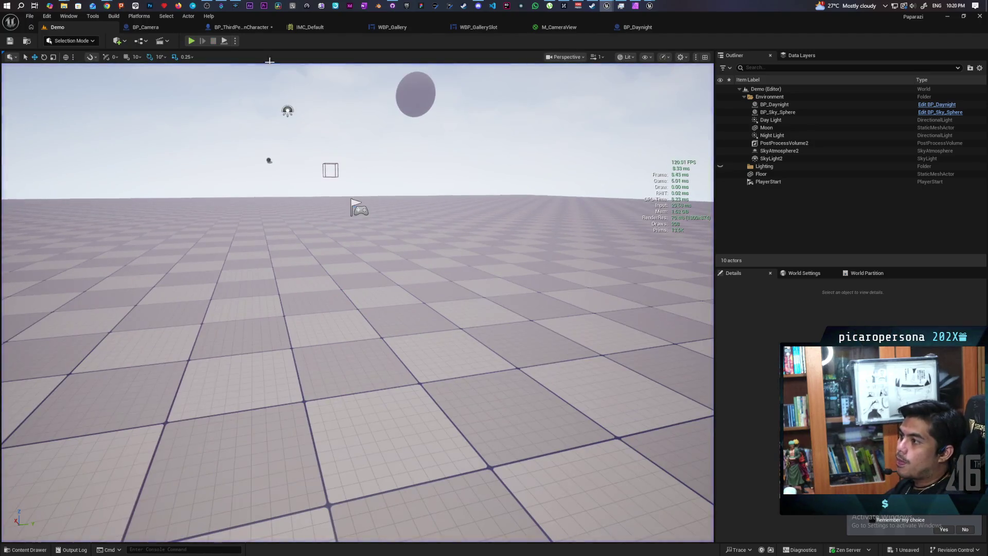
click(227, 29)
scroll(411, 195, up, 1)
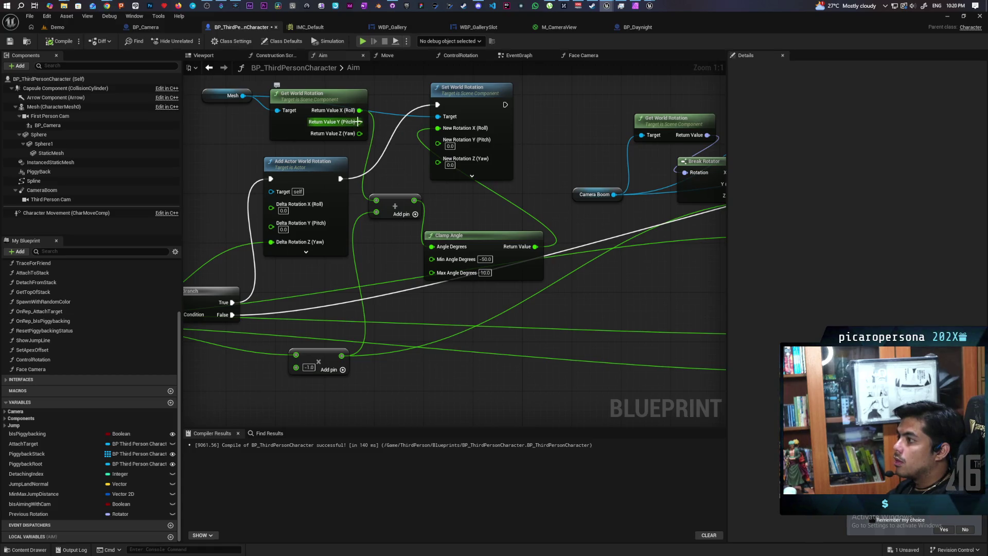
Wire Get World Rotation's Pitch to New Rotation Y and Aim's Y Axis into the Add node, then compile
mouse_move(359, 122)
mouse_down()
mouse_move(455, 142)
mouse_move(411, 147)
mouse_move(438, 151)
mouse_up()
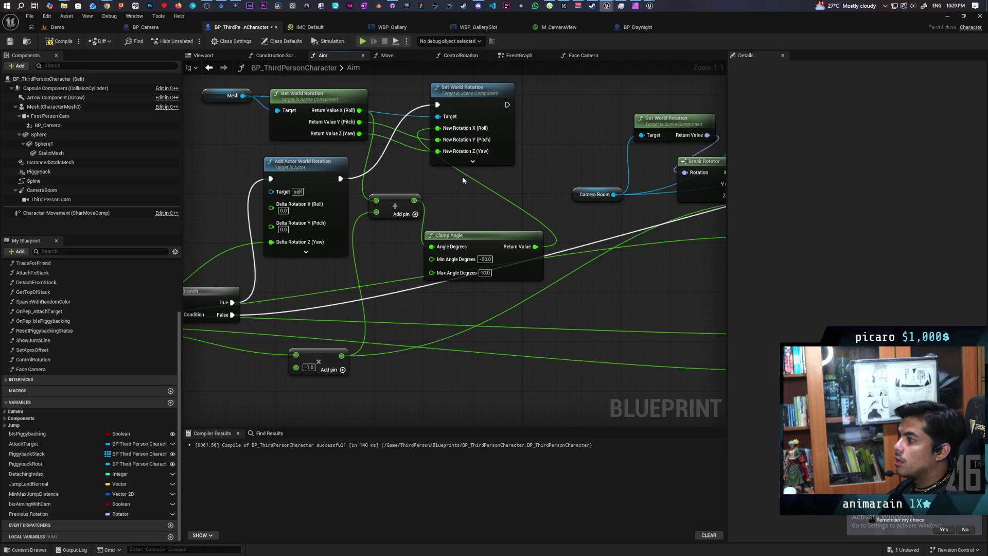
click(54, 42)
drag(216, 347, 316, 292)
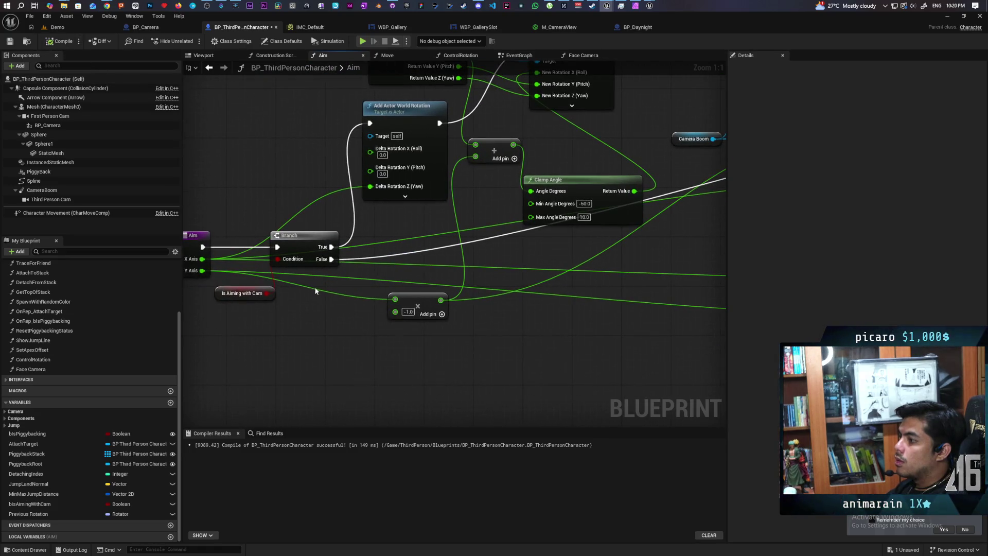
drag(204, 274, 359, 251)
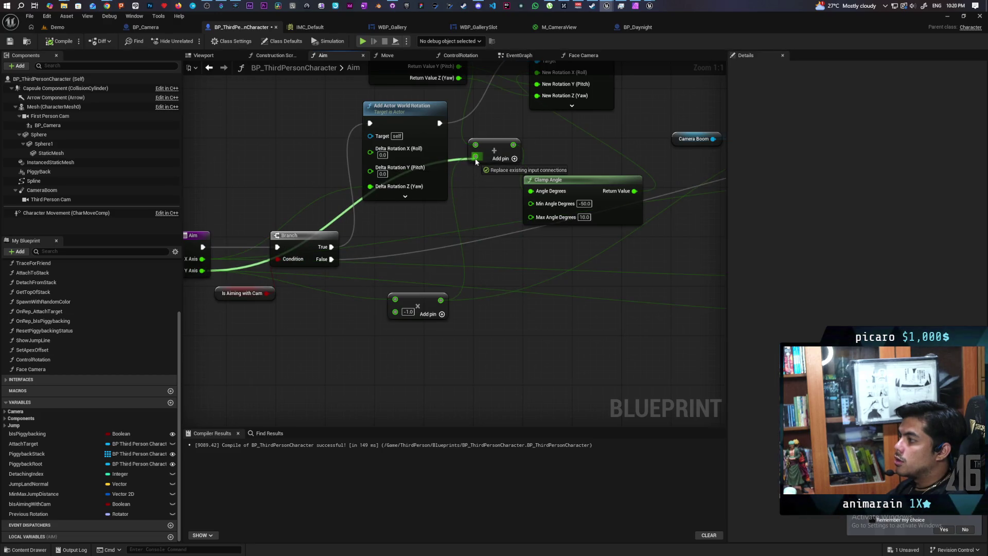
drag(474, 159, 475, 157)
drag(422, 319, 709, 244)
click(59, 41)
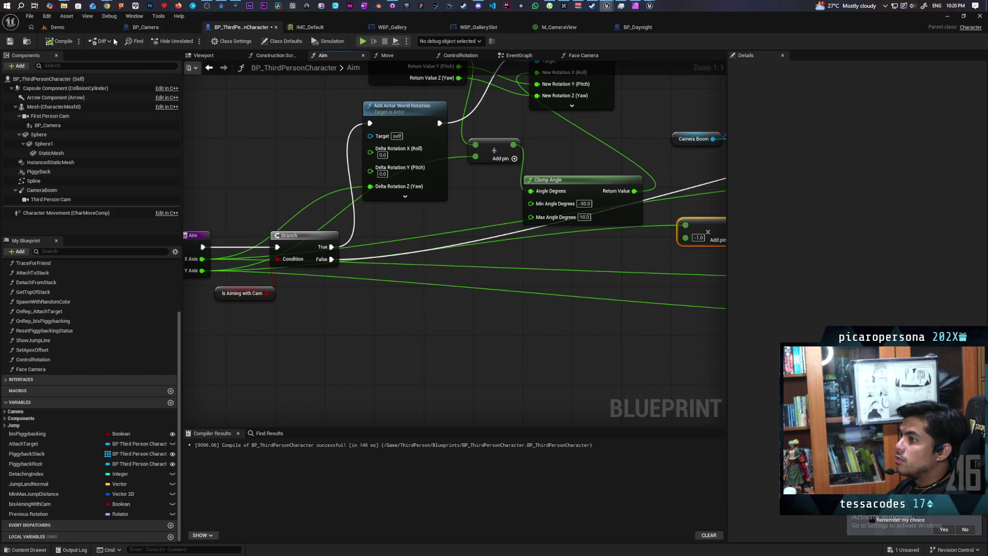
Play-test in the Demo level with the handheld camera raised, then stop and return to the graph
click(70, 27)
click(196, 42)
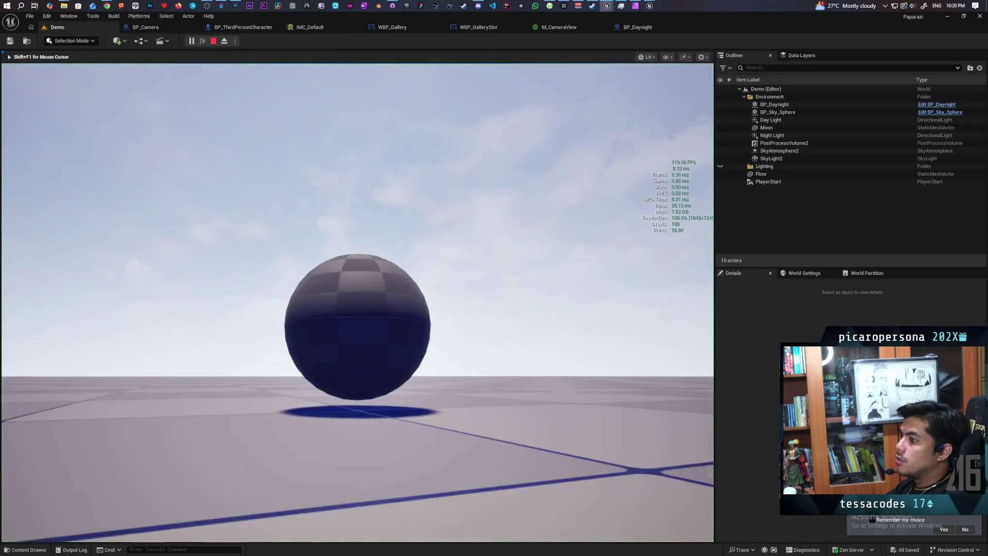
key(s)
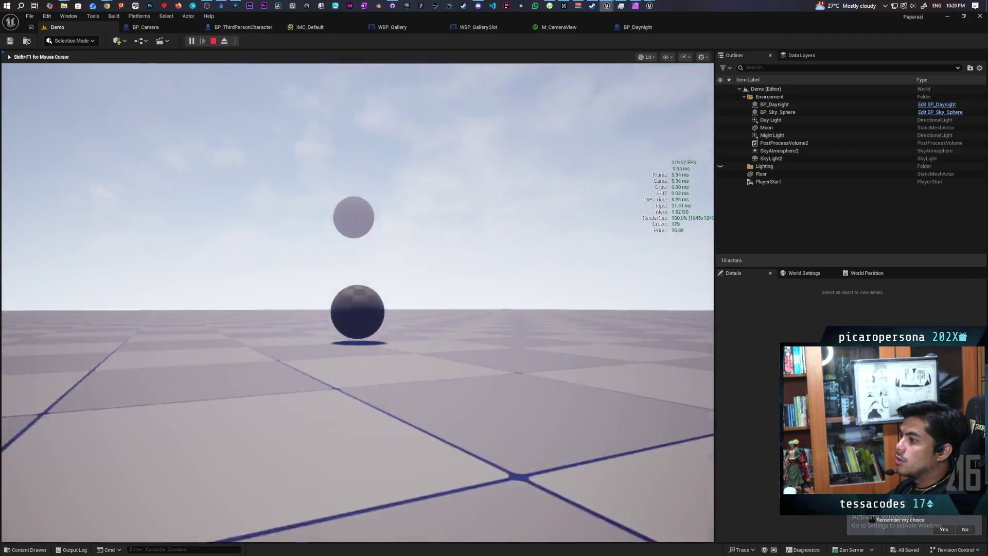
key(e)
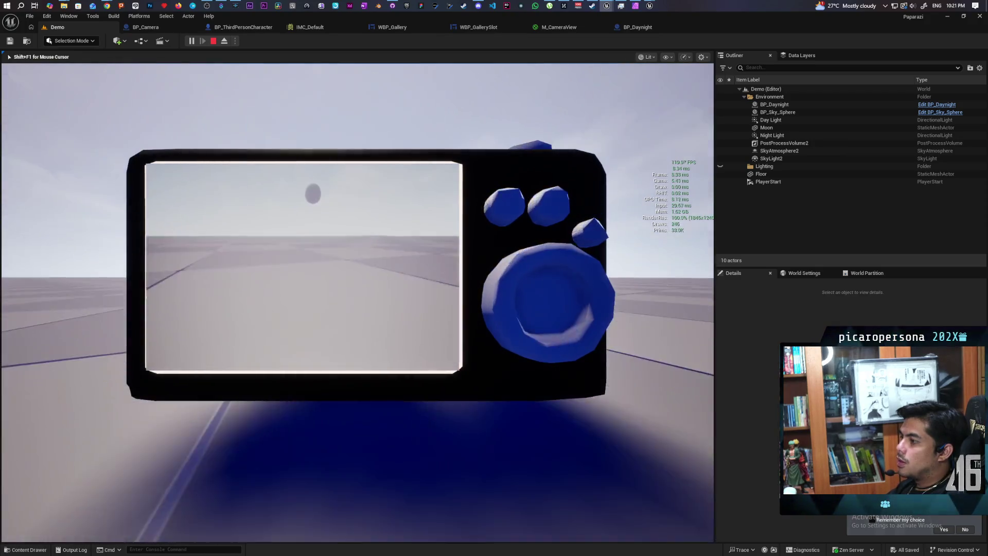
key(c)
key(Escape)
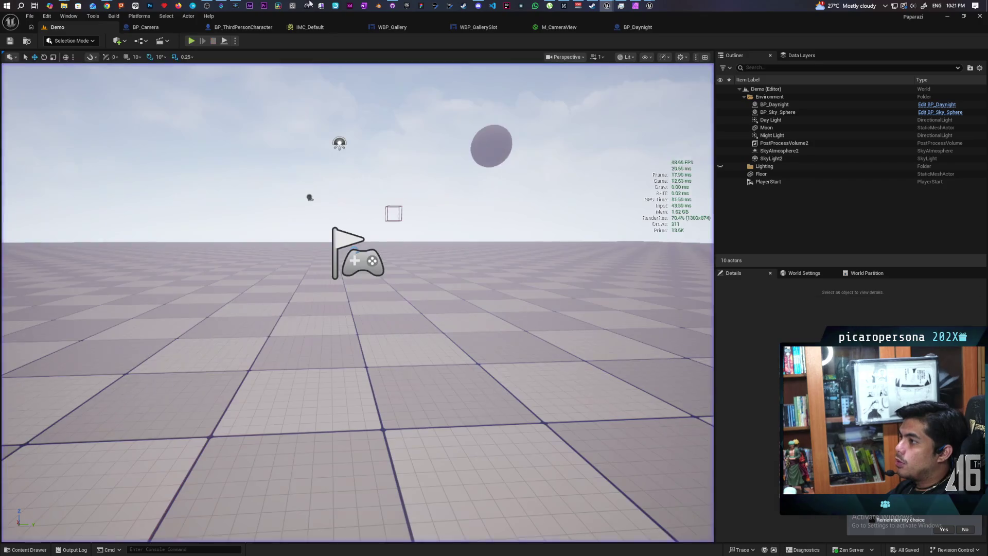
click(217, 28)
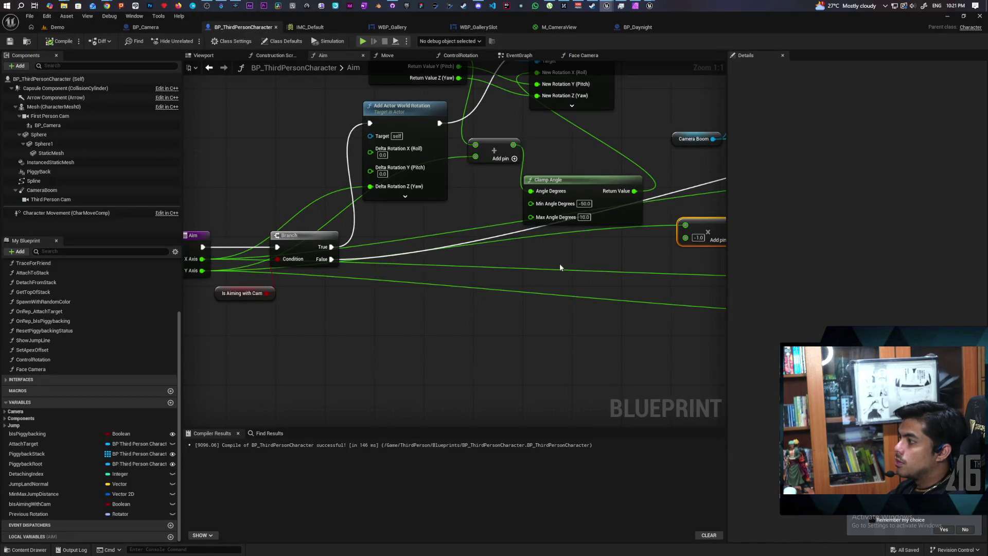
Set the Clamp Angle minimum angle to 50
drag(560, 264, 473, 295)
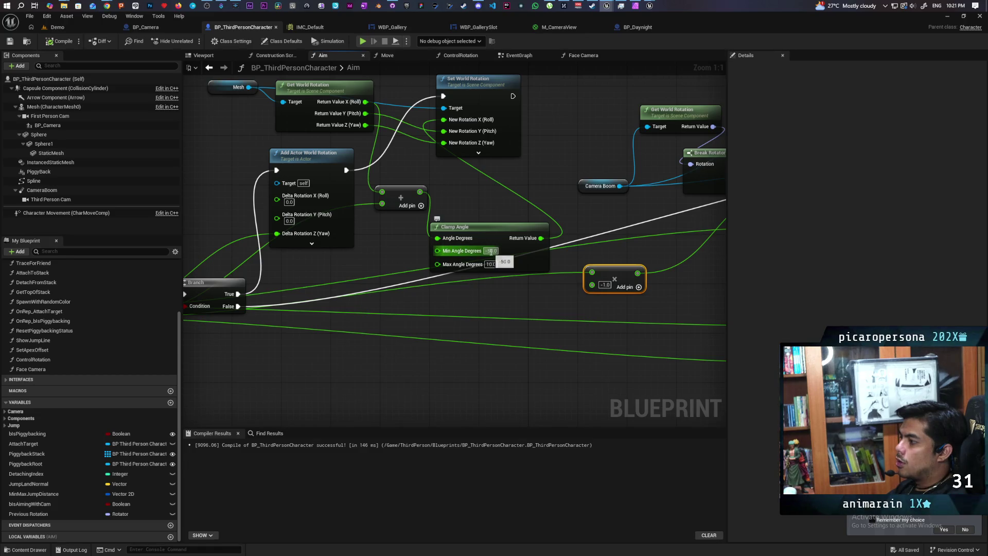
text(50)
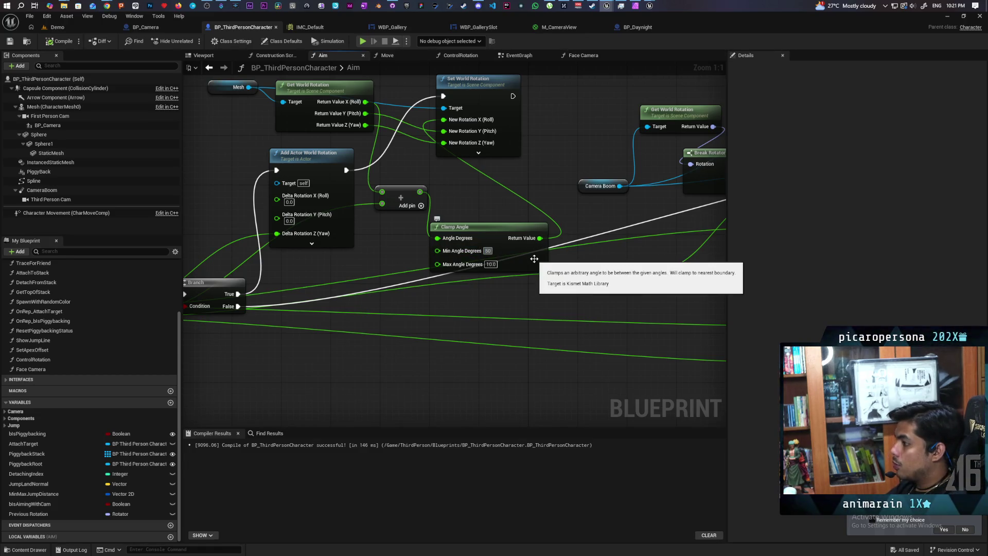
key(Return)
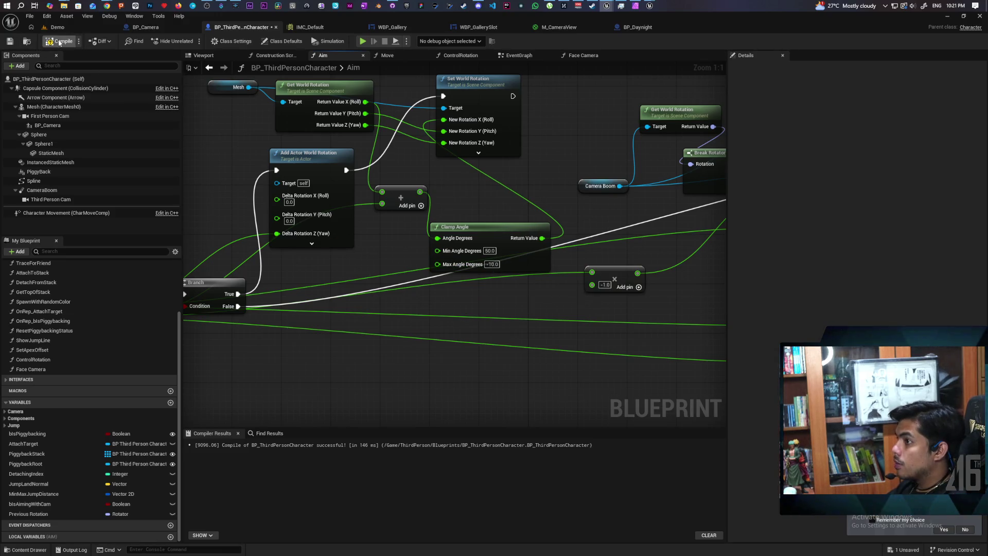
Run a Demo level play test, lower the in-game camera, then stop the test
click(72, 27)
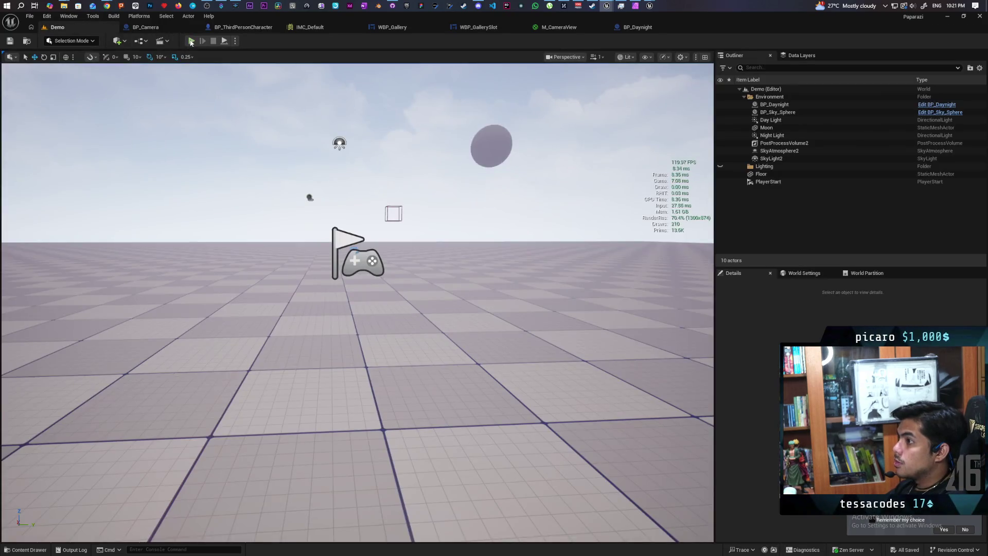
click(191, 41)
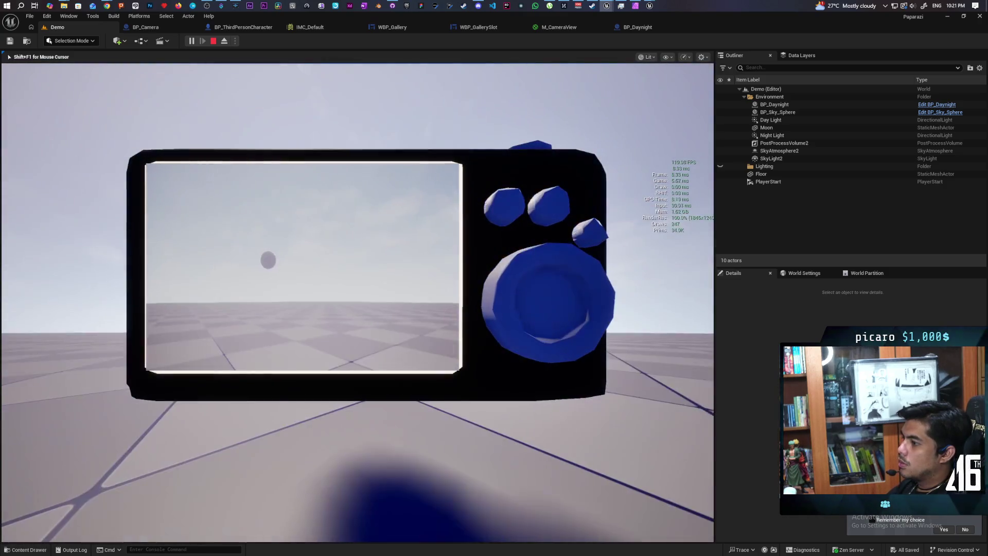
right_click(358, 303)
key(Escape)
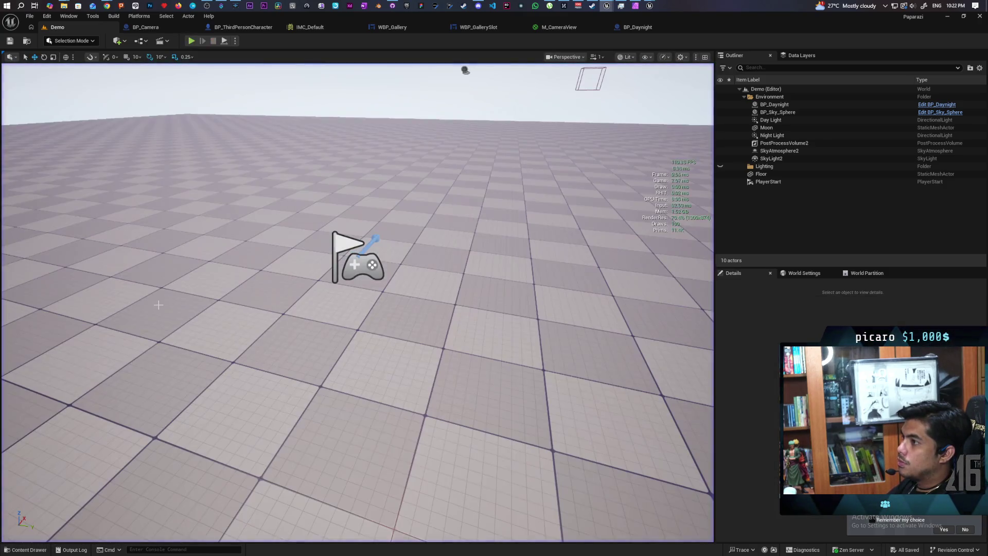
In the Aim graph, print the mesh's roll value after Set World Rotation with a Print String node
click(222, 29)
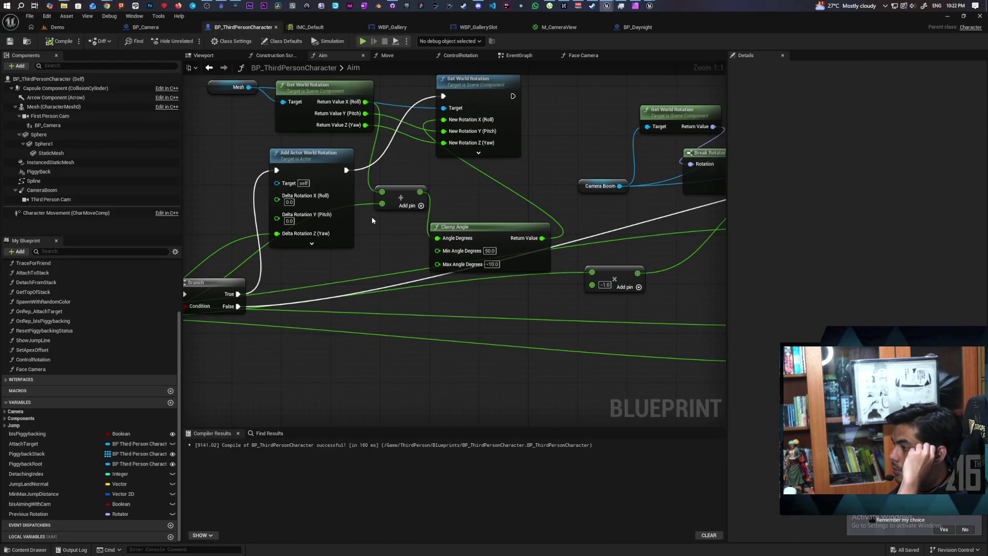
mouse_move(453, 198)
mouse_down()
mouse_move(465, 259)
mouse_move(435, 276)
mouse_up()
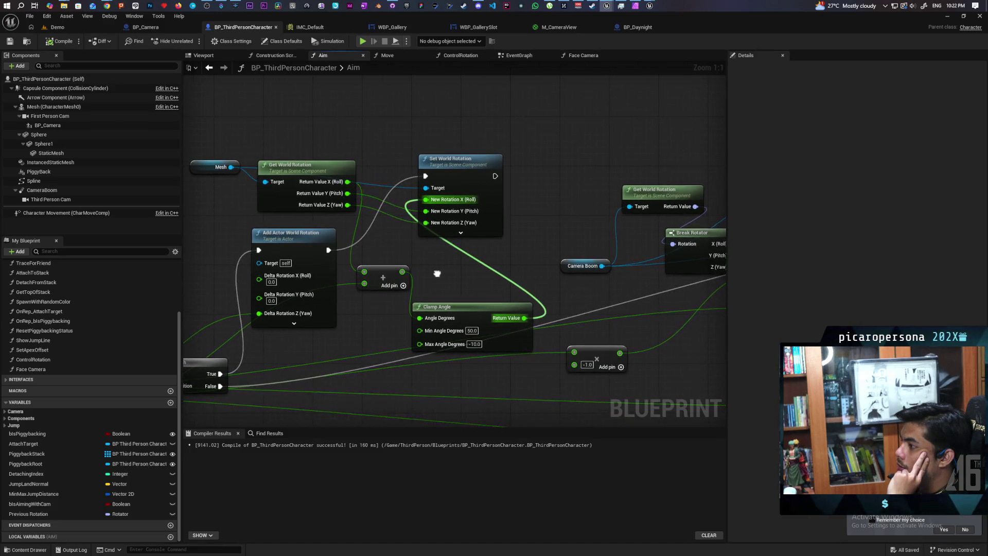
mouse_move(460, 174)
mouse_down()
mouse_move(471, 151)
mouse_move(478, 154)
mouse_up()
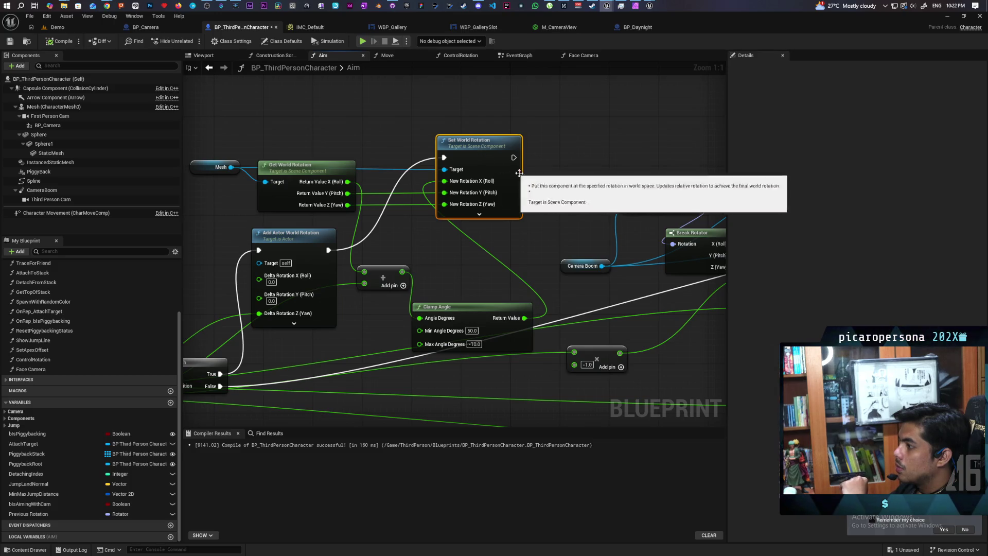
key(ctrl+v)
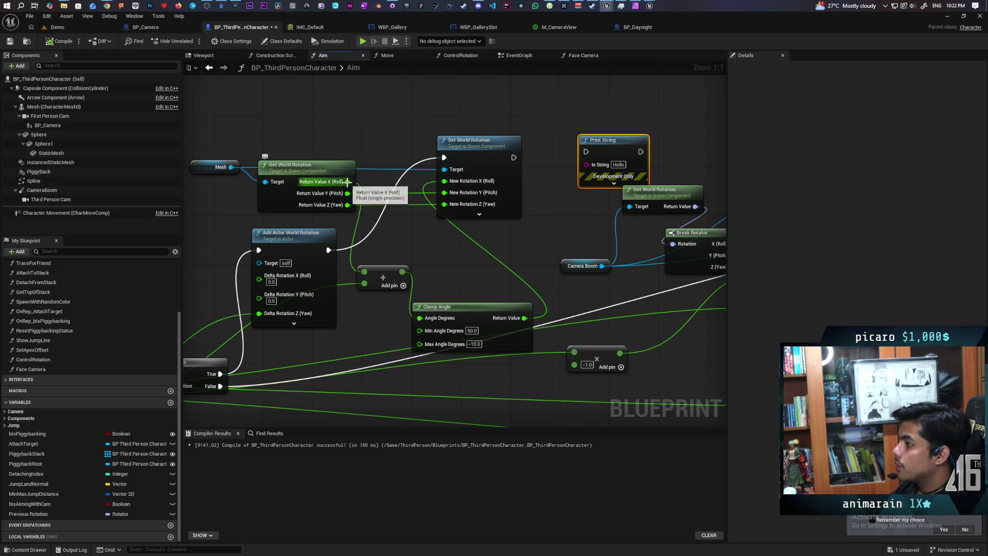
drag(349, 182, 509, 177)
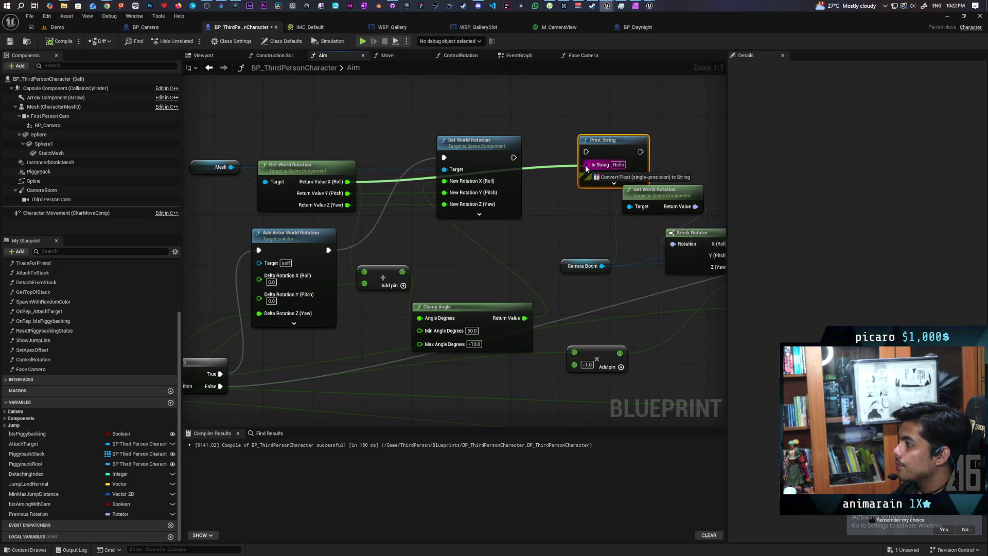
drag(585, 164, 585, 165)
drag(513, 158, 590, 159)
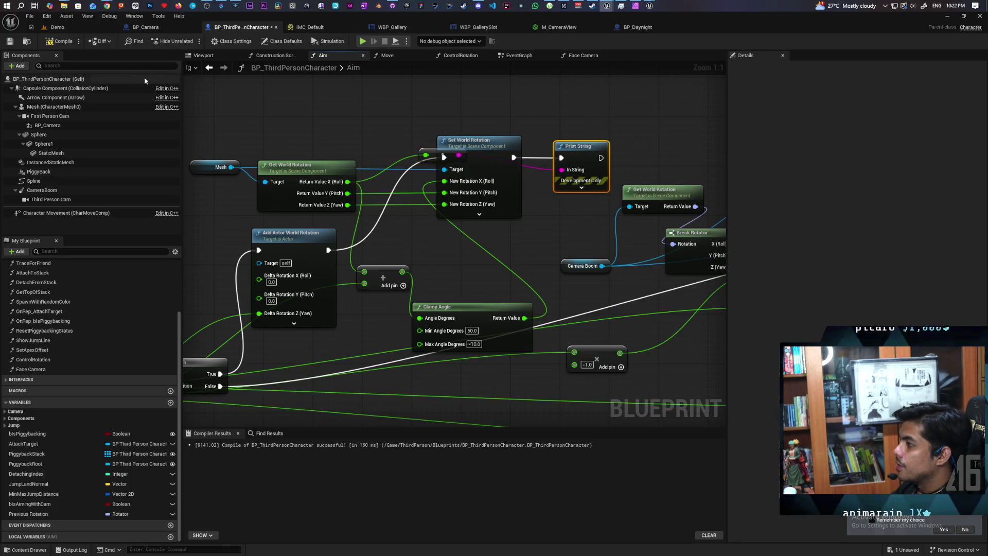
Play test the Demo level to check the printed roll values, then return to the Aim graph
click(58, 27)
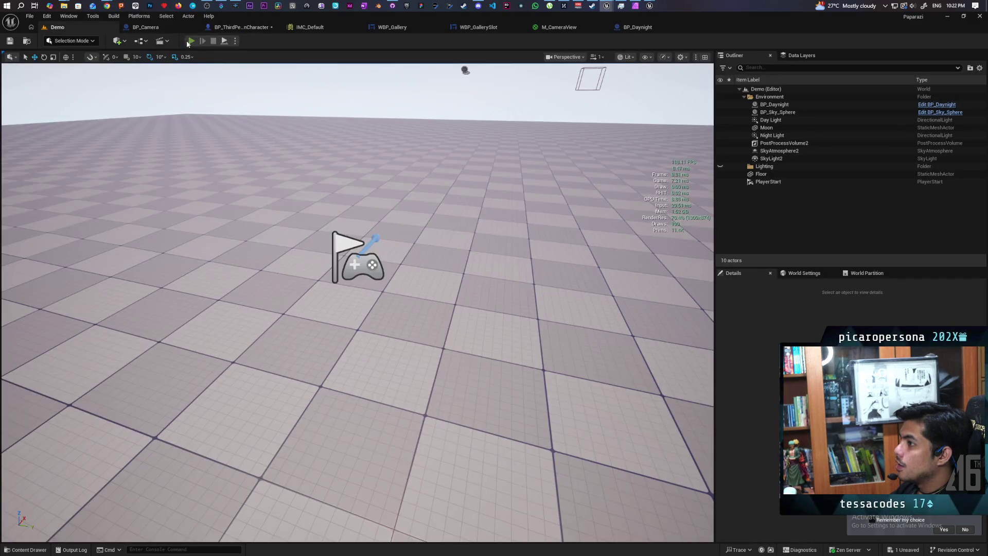
click(190, 41)
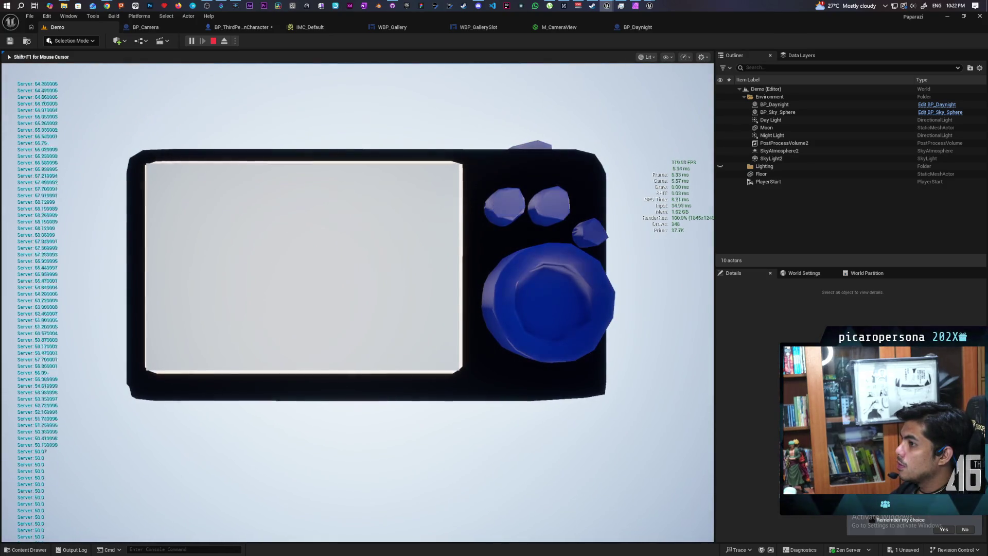
key(Escape)
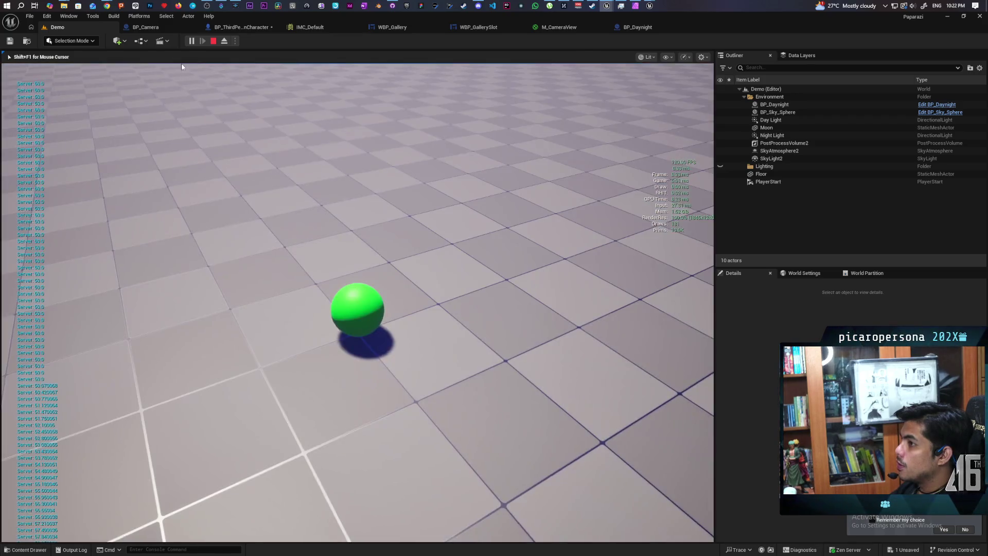
click(219, 29)
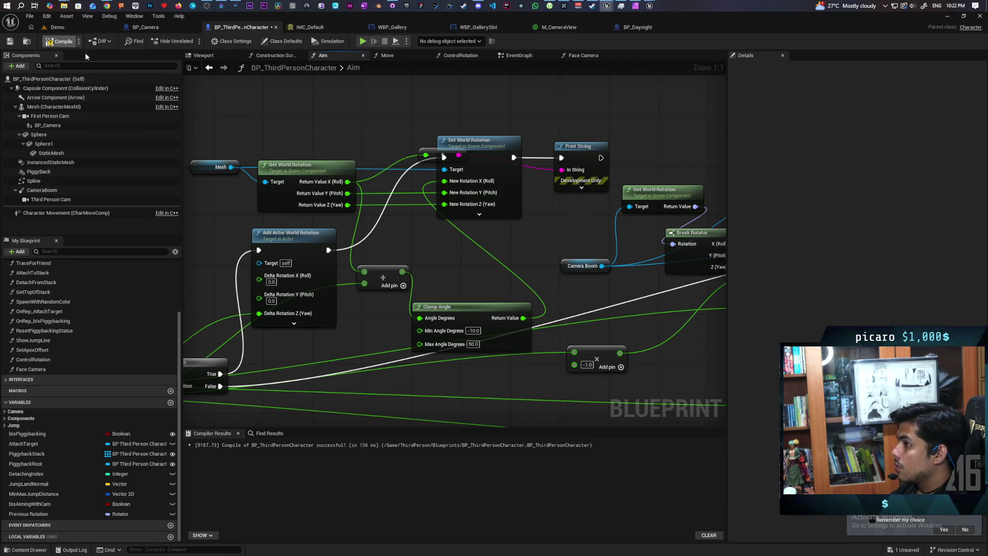
Run another Demo play test, then return to the Aim graph
click(88, 26)
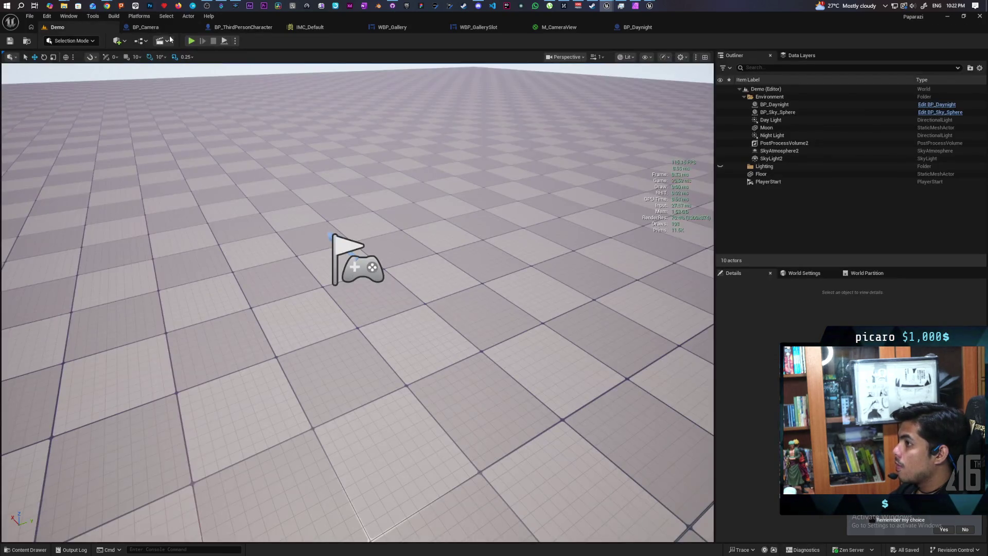
click(190, 41)
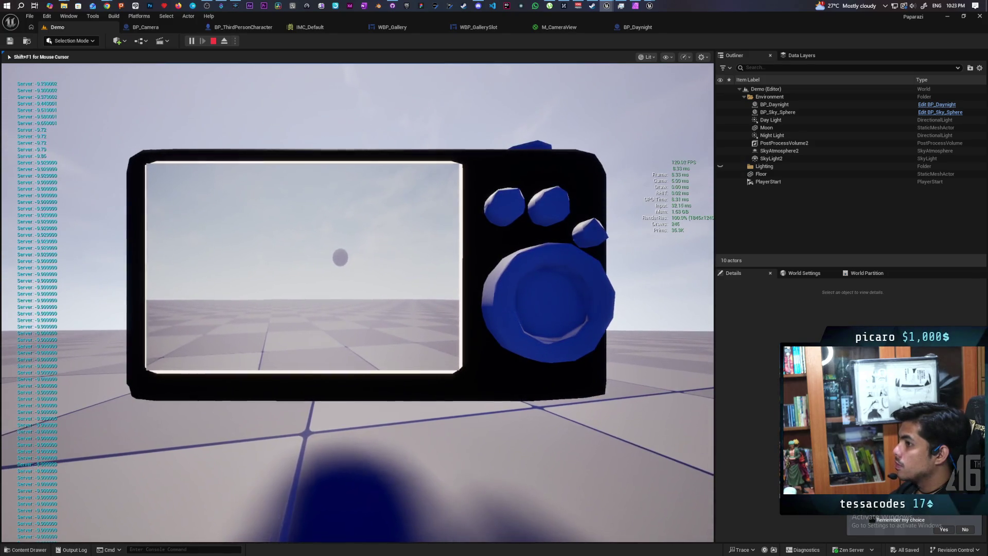
key(c)
key(Escape)
click(220, 27)
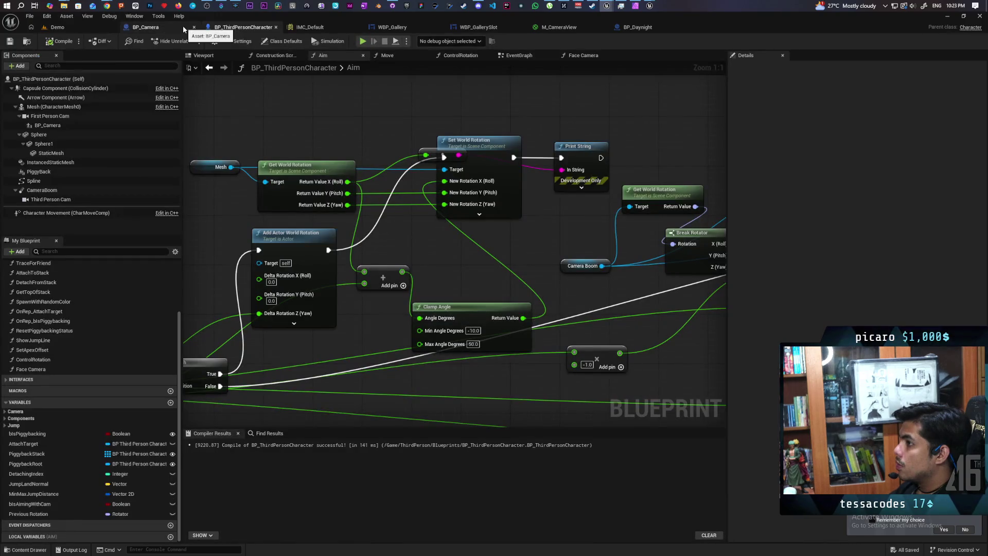
Wire the summed angle directly, bypassing Clamp Angle, and play test the rewired aim
mouse_move(400, 277)
mouse_down()
mouse_move(423, 203)
mouse_move(444, 183)
mouse_up()
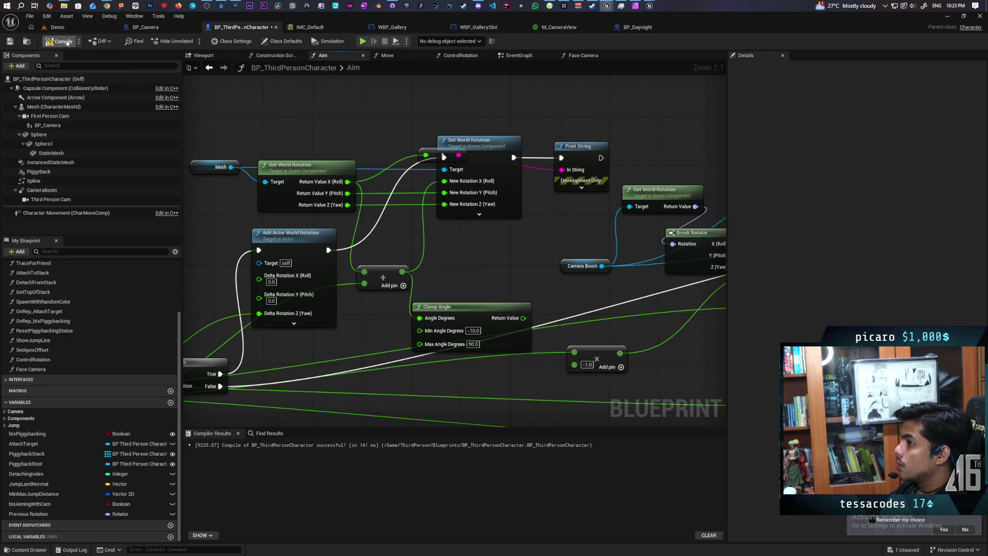
click(76, 29)
click(194, 42)
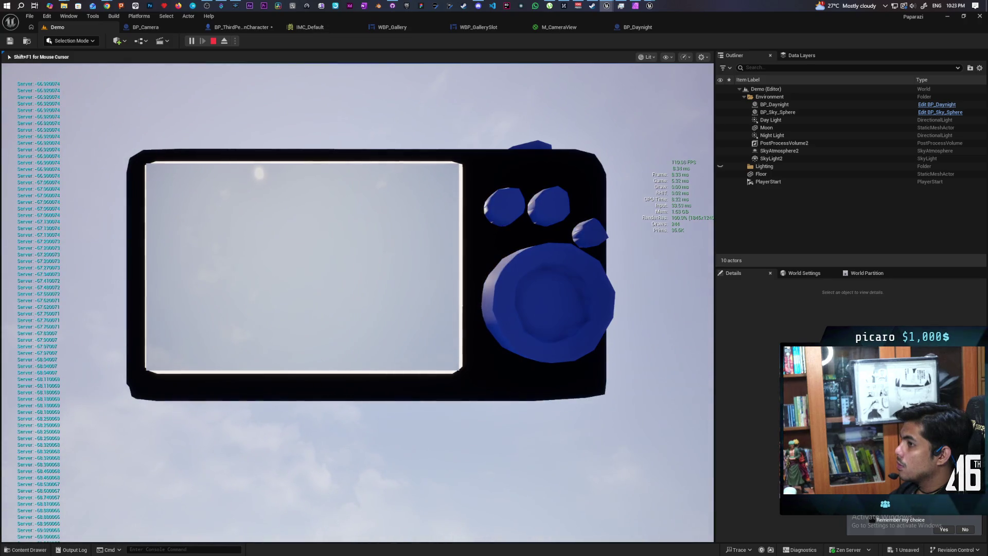
key(c)
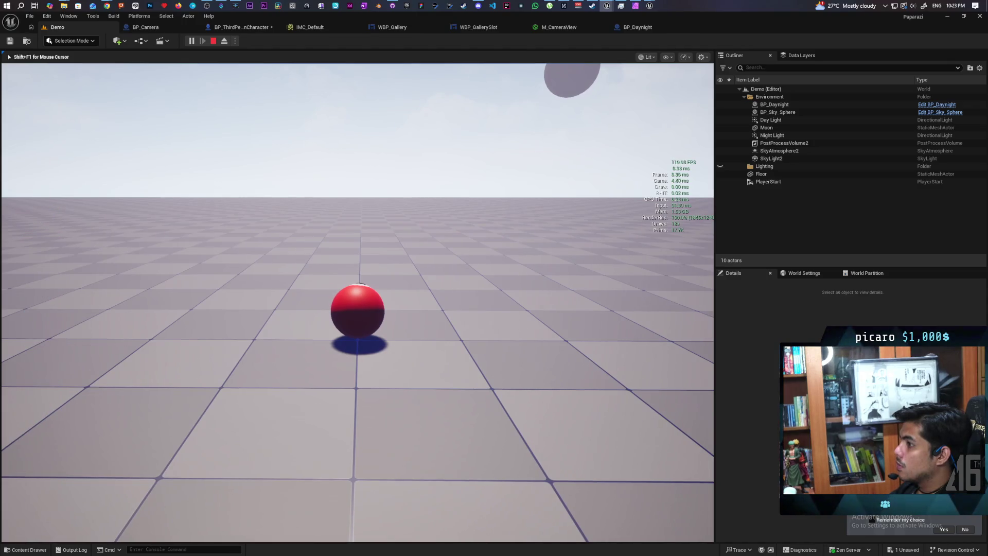
key(Escape)
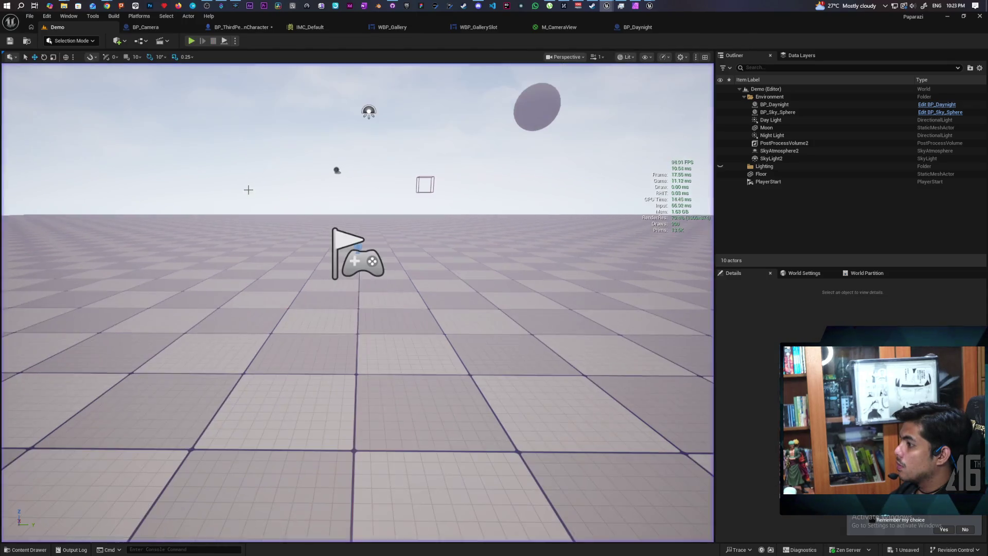
click(219, 30)
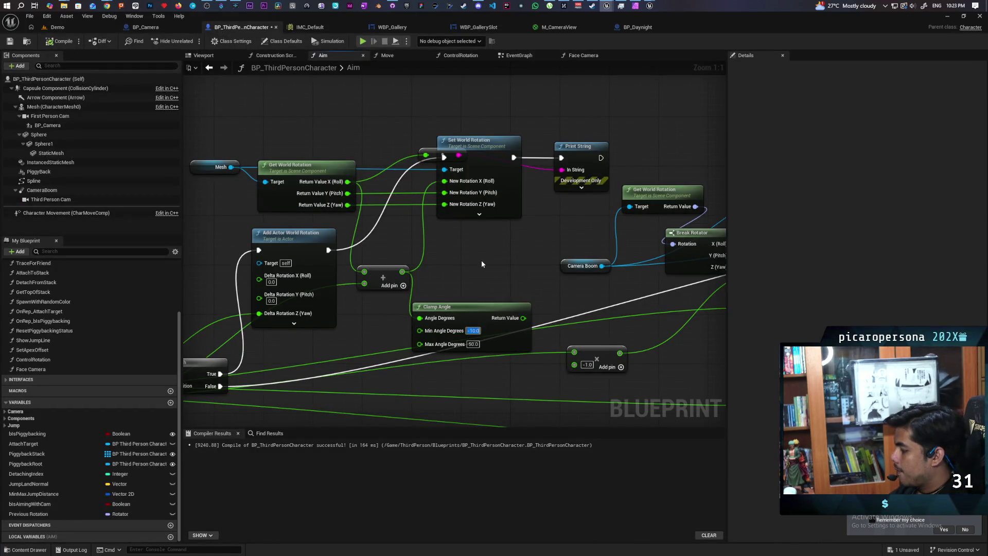
Set Clamp Angle's minimum to -70 and maximum to 10 degrees, then play test the limits
text(-70)
key(Return)
click(473, 344)
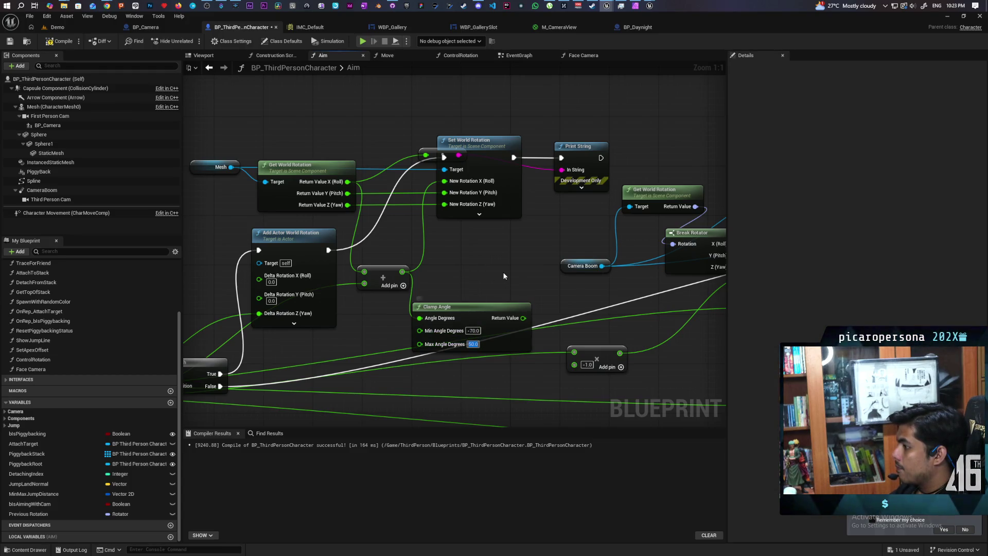
text(10)
key(Return)
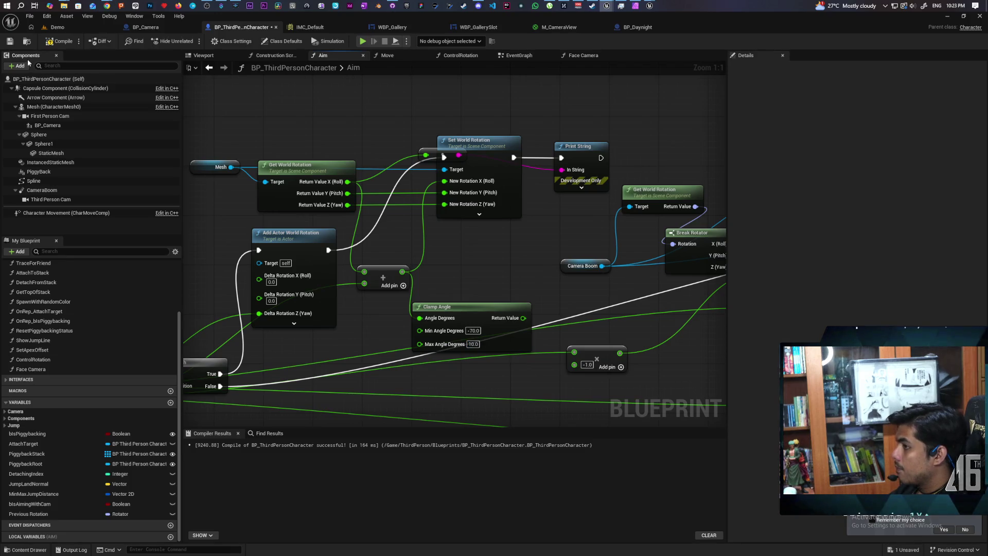
click(59, 28)
click(191, 42)
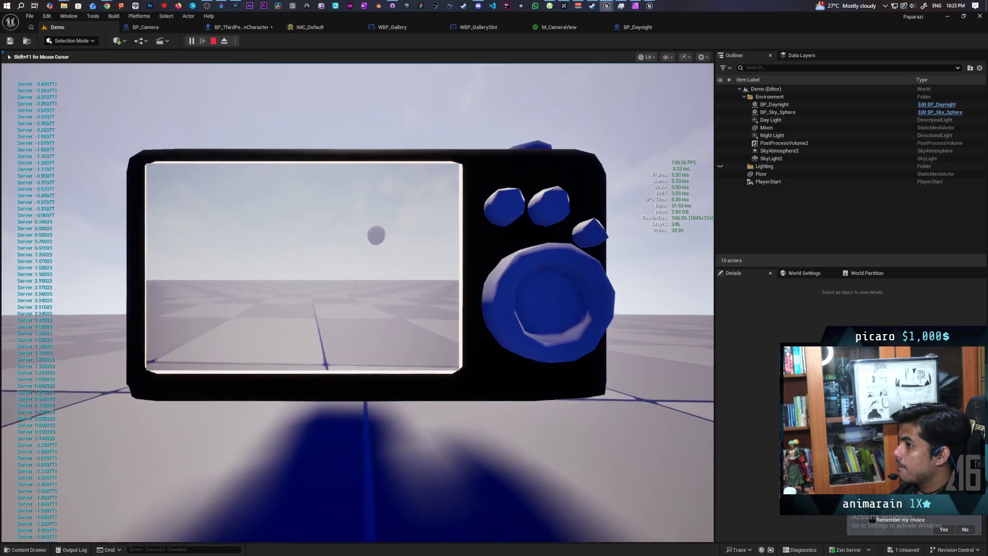
key(Escape)
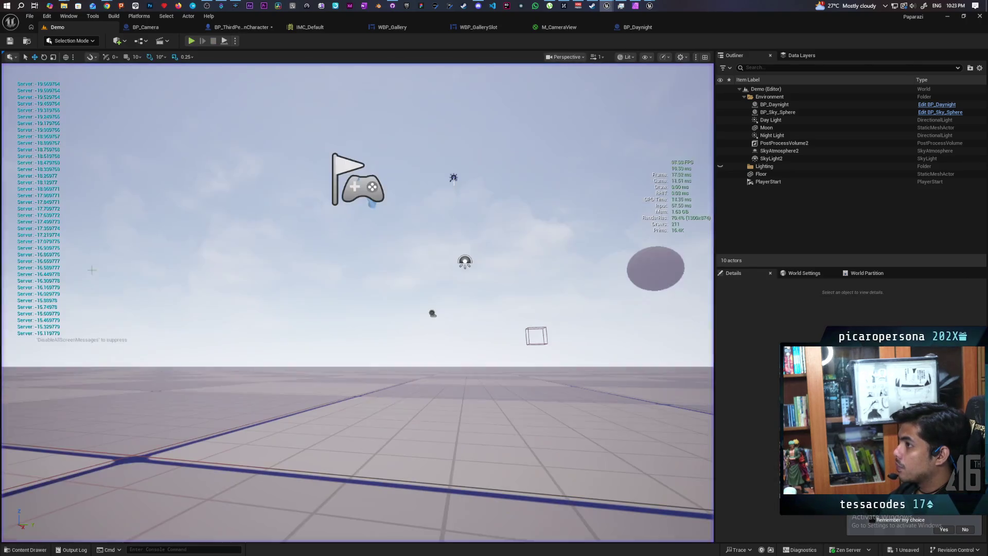
click(218, 29)
Feed Clamp Angle's Return Value into the New Rotation roll and play test again
mouse_move(523, 317)
mouse_down()
mouse_move(521, 288)
mouse_move(448, 184)
mouse_up()
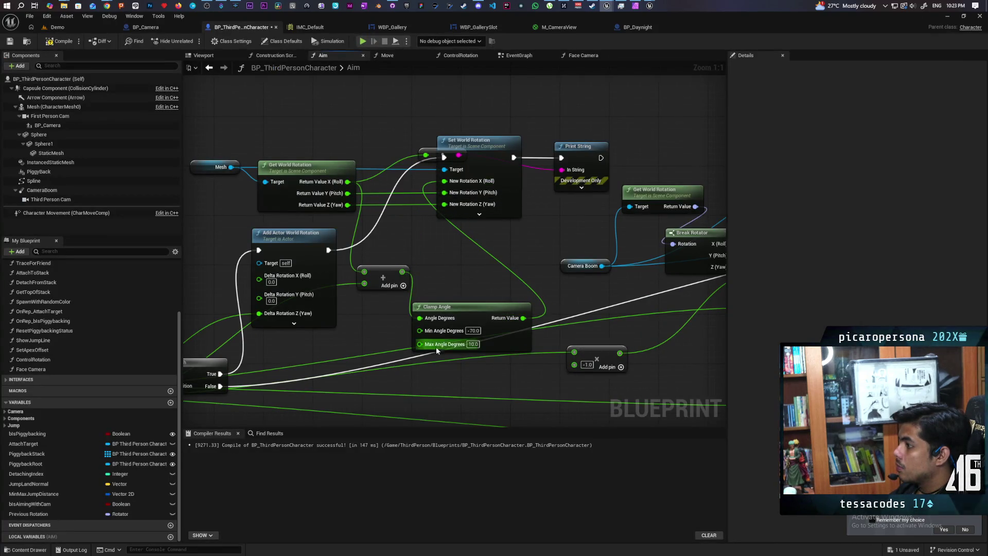
click(75, 27)
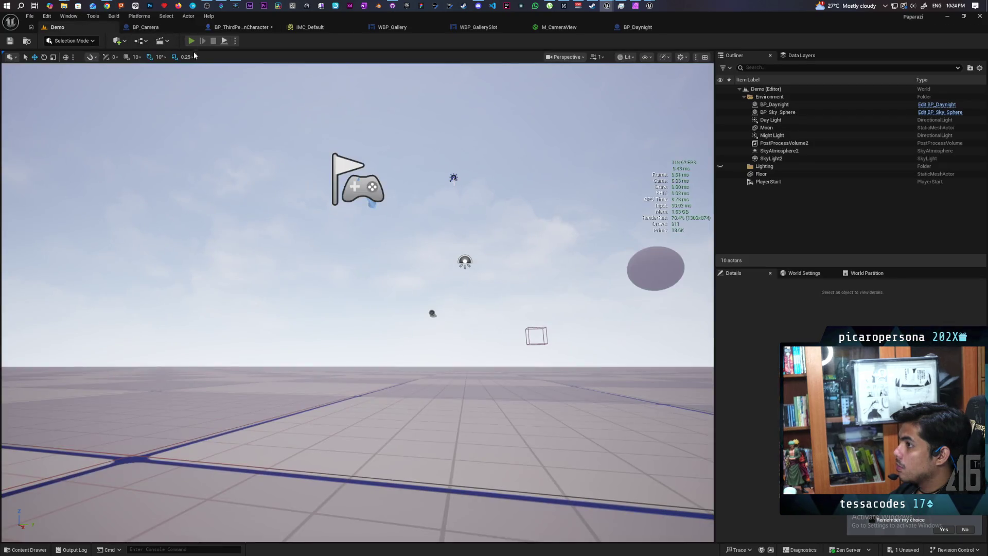
click(192, 41)
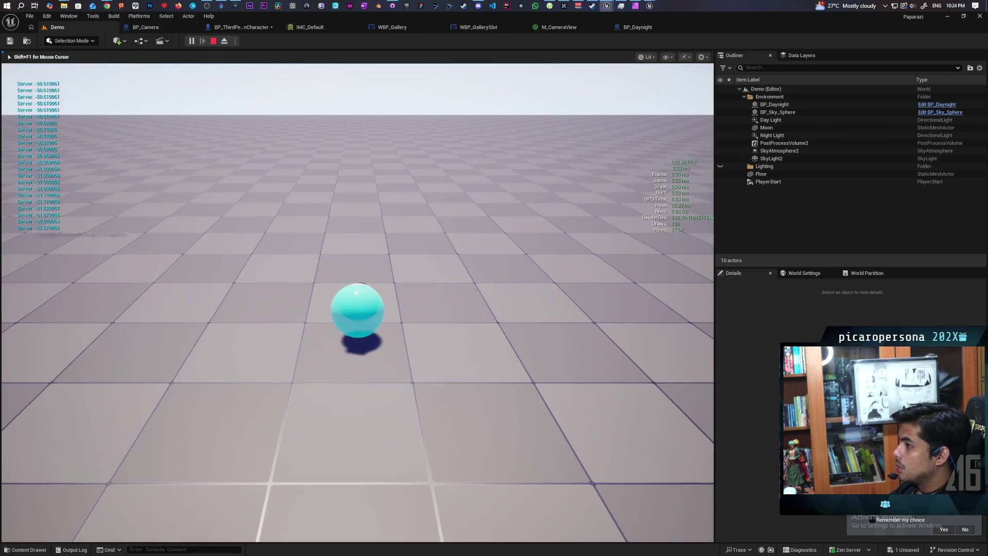
key(Escape)
click(241, 27)
scroll(349, 221, down, 6)
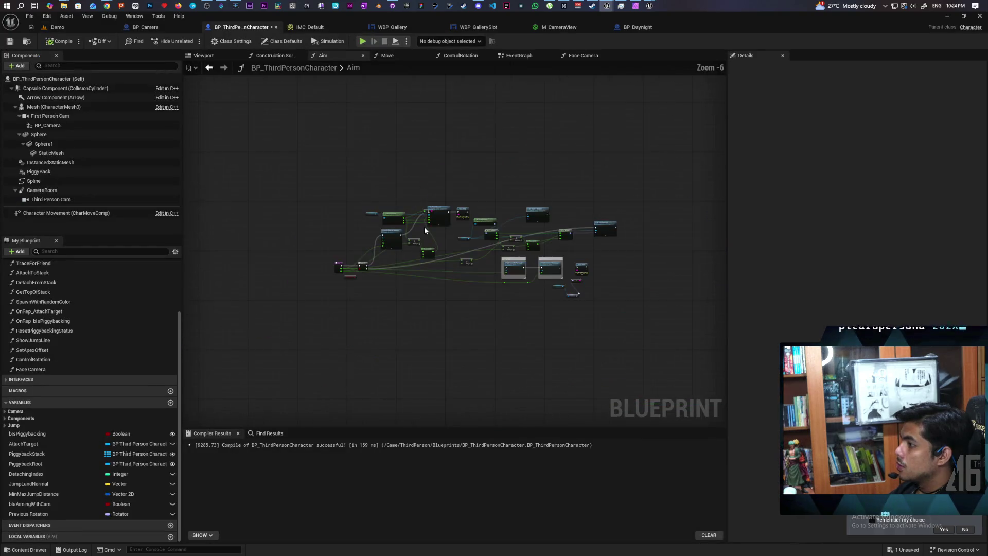
scroll(424, 227, up, 2)
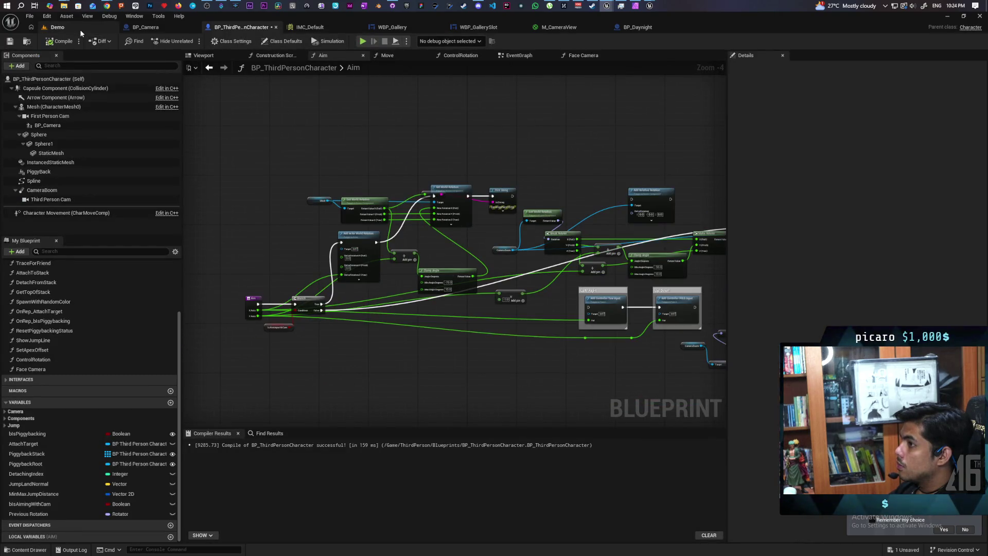
Float the blueprint editor as a separate window and save all changes
mouse_move(783, 28)
mouse_down()
mouse_move(499, 63)
mouse_move(534, 38)
mouse_up()
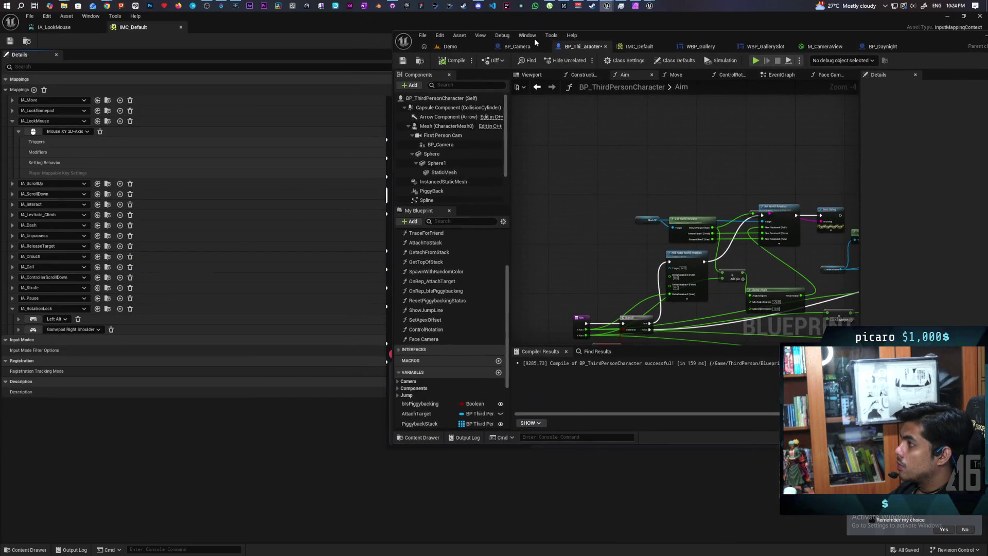
click(450, 47)
key(ctrl+shift+s)
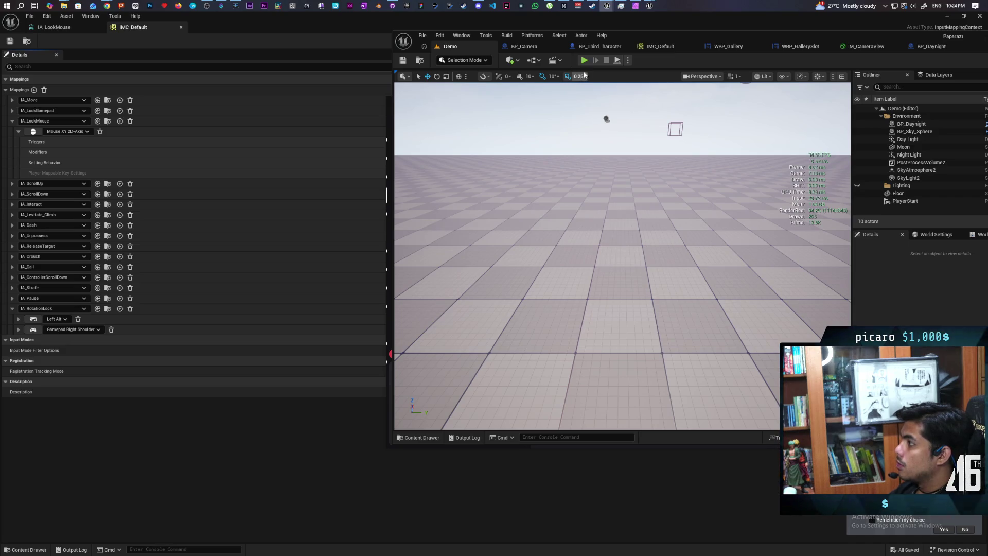
Run a multiplayer play test with the client raising its camera, then return to the blueprint
click(628, 61)
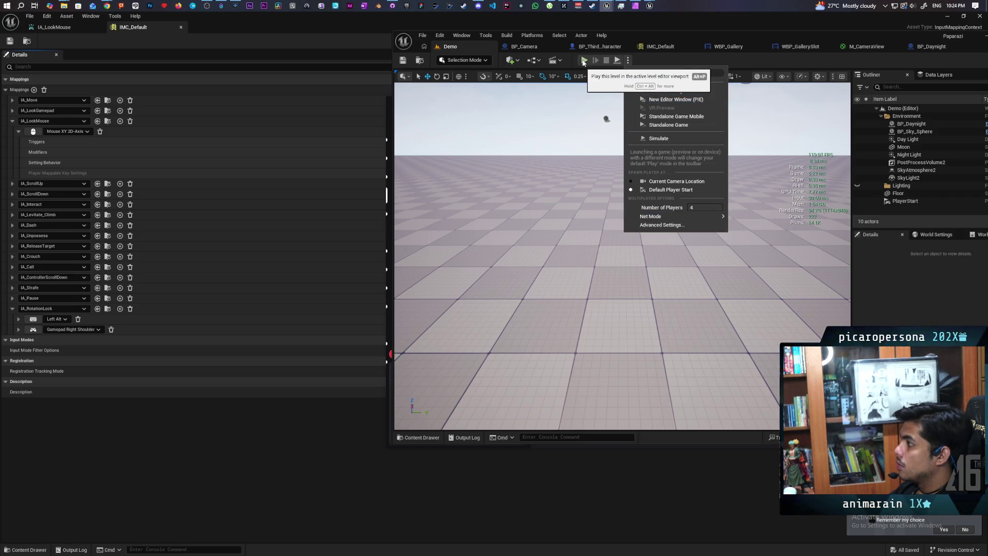
click(583, 61)
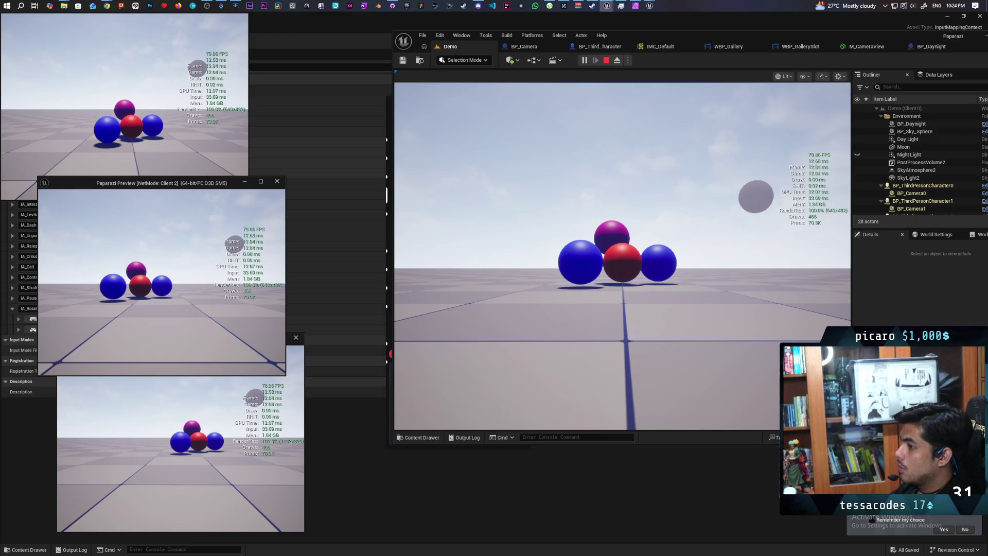
key(s)
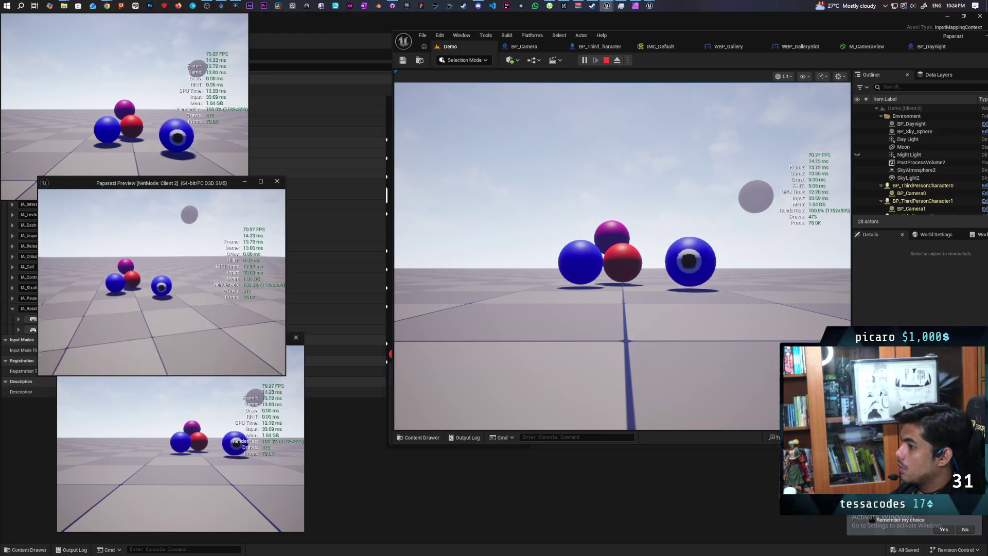
key(e)
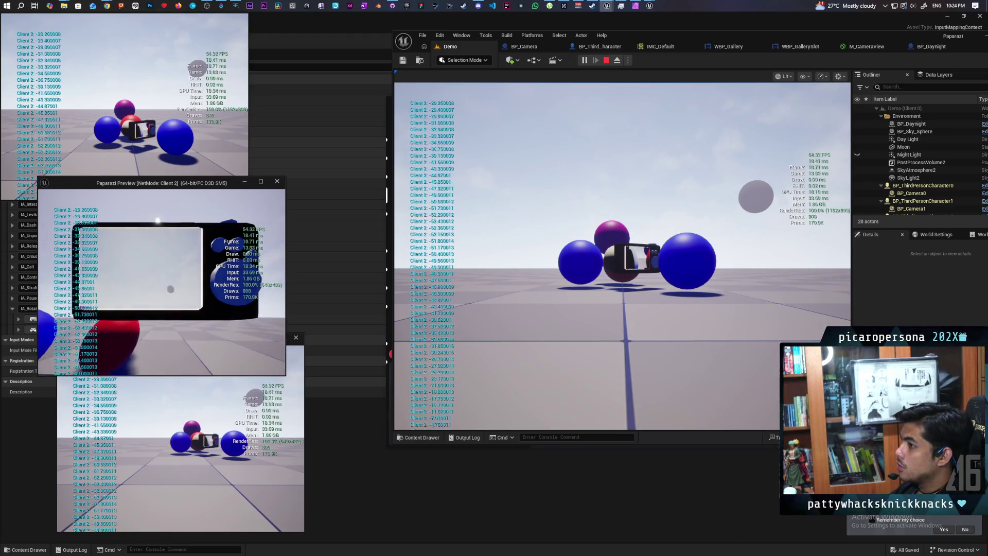
key(Escape)
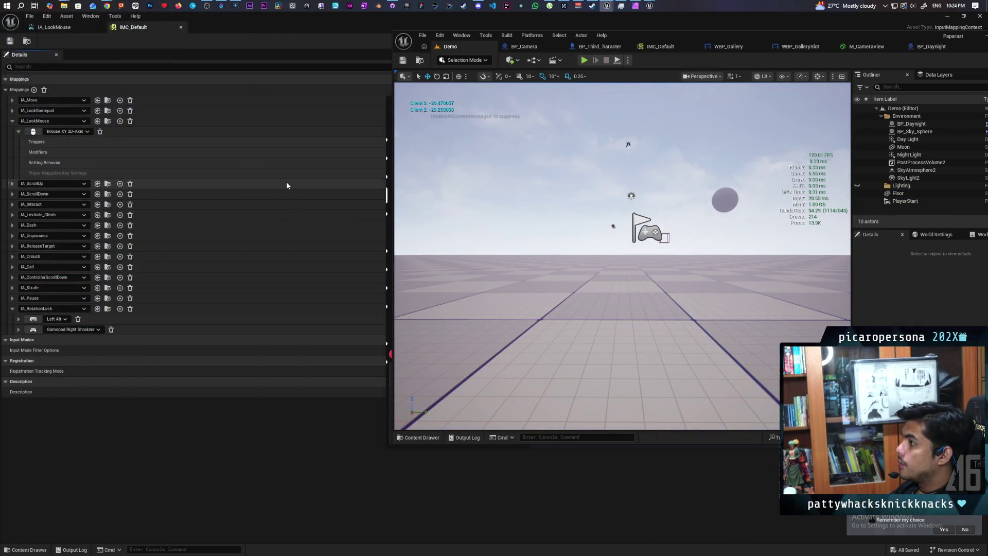
click(583, 51)
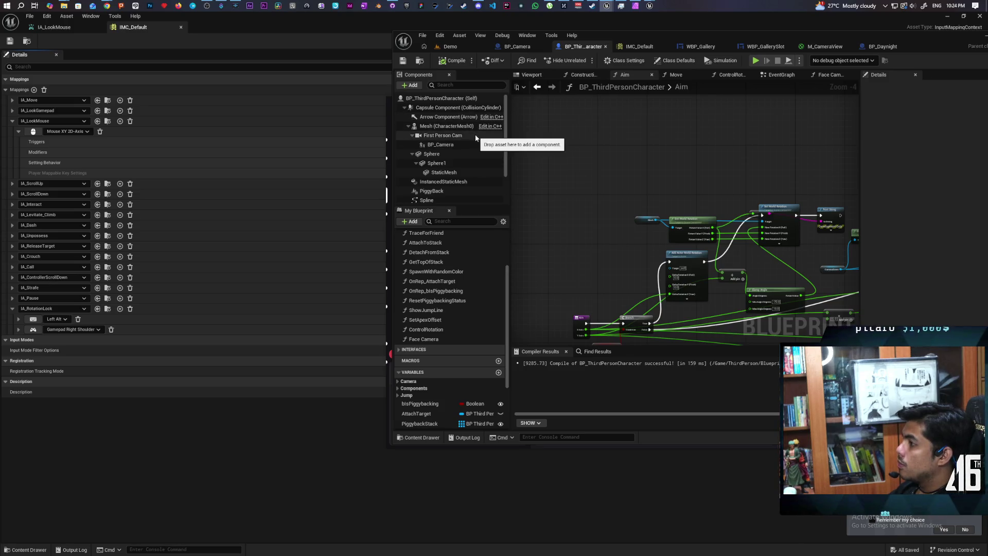
click(457, 49)
click(581, 61)
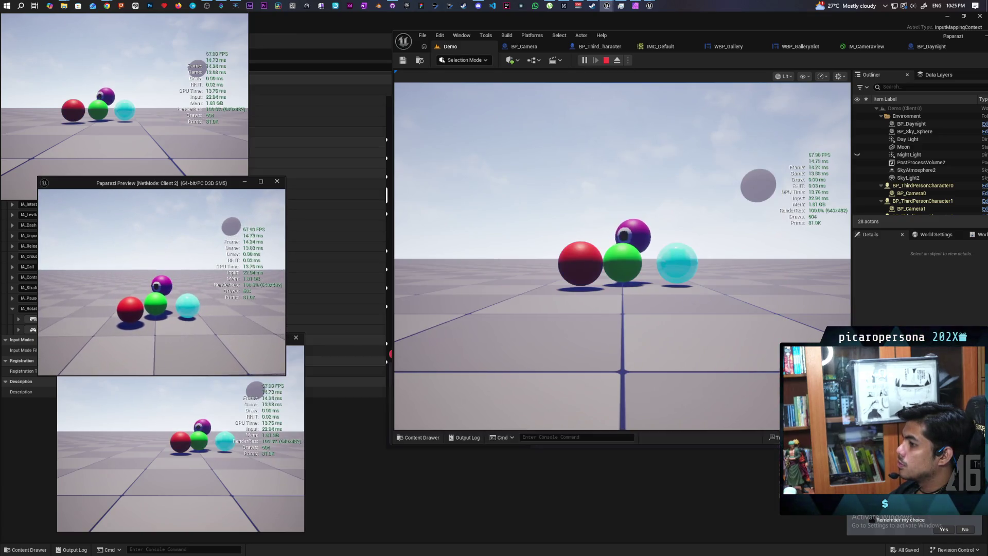
key(e)
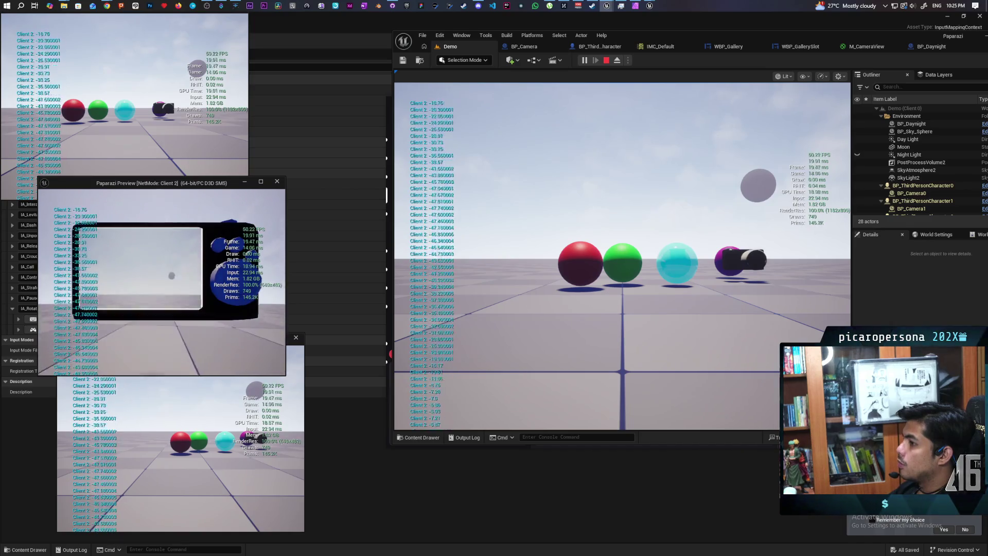
key(Escape)
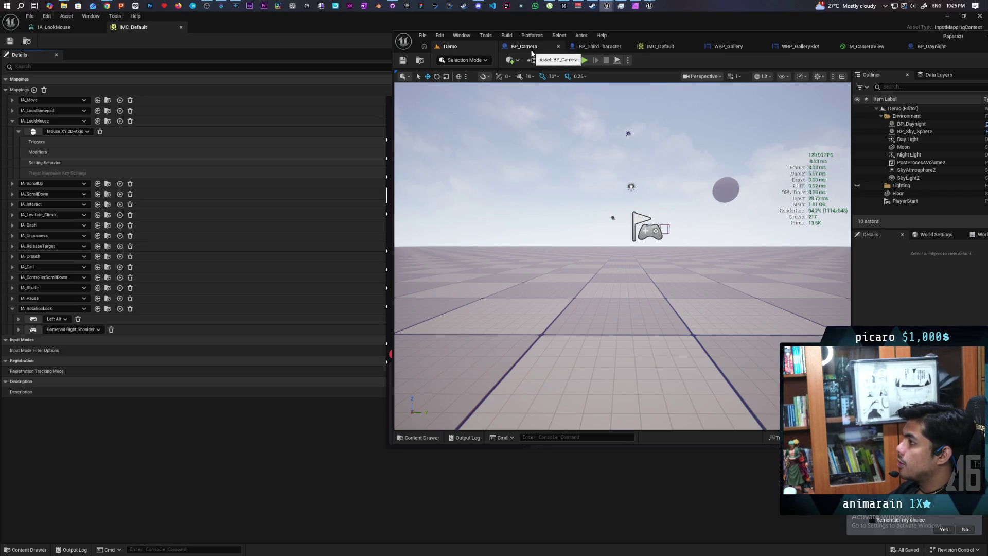
click(532, 49)
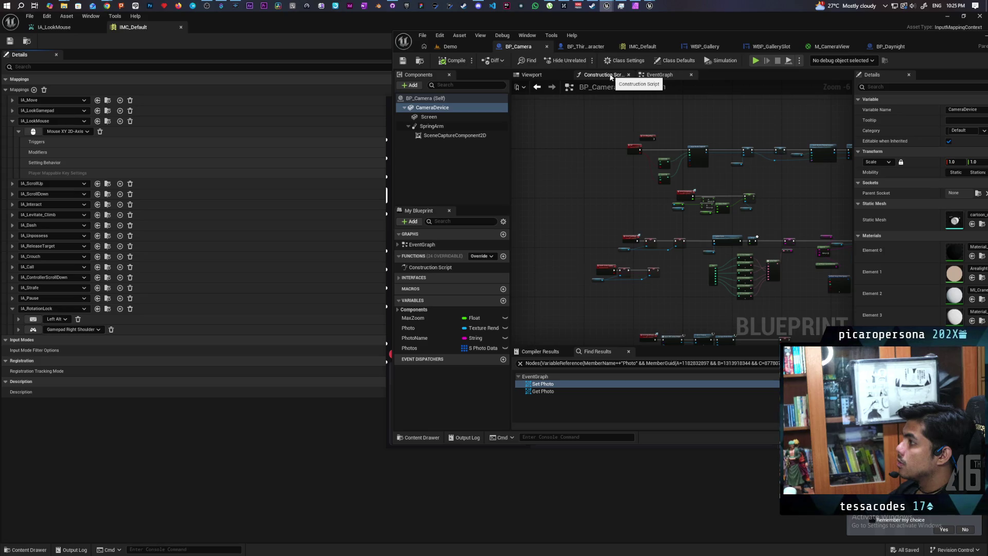
click(450, 47)
key(alt+p)
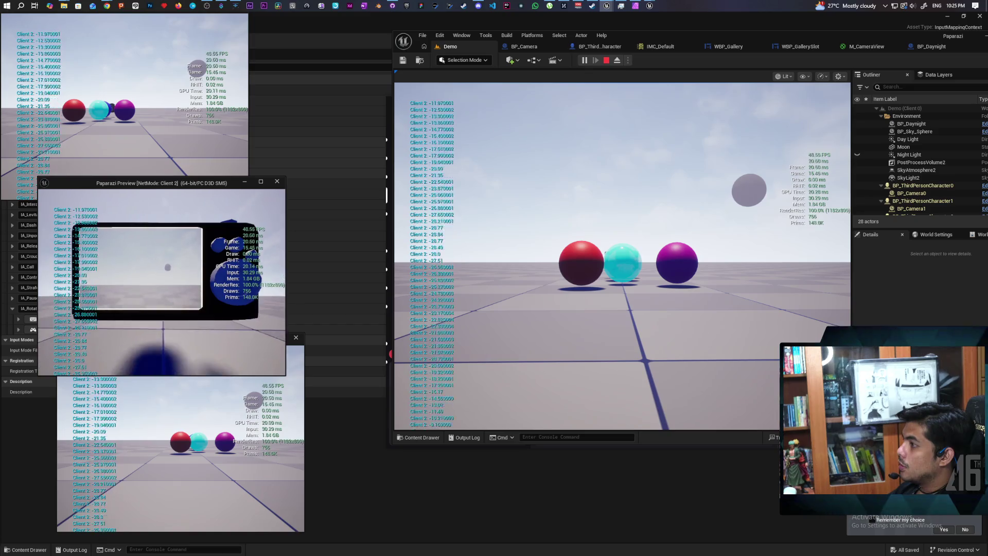
key(Escape)
click(579, 46)
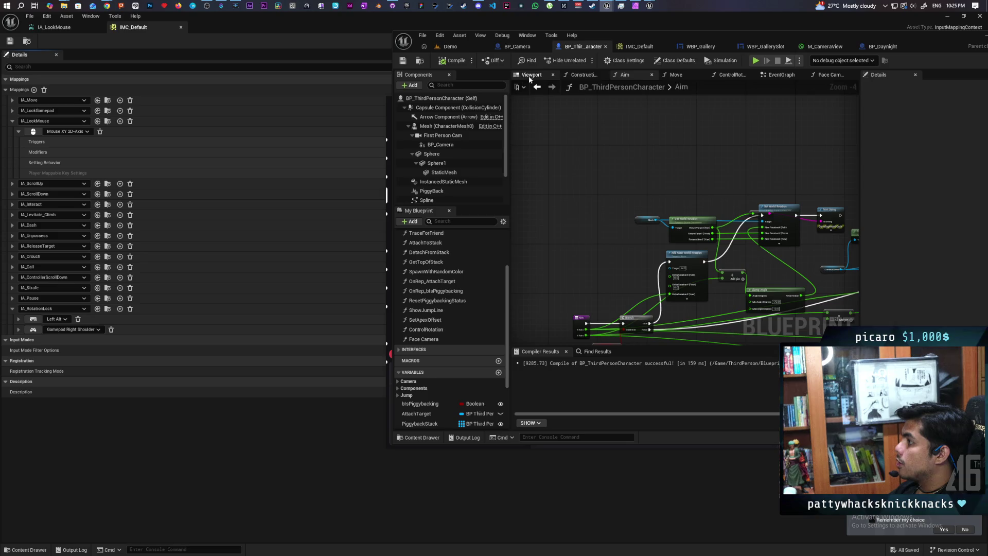
Maximize the blueprint editor and select the existing Switch Has Authority node in the EventGraph
double_click(720, 34)
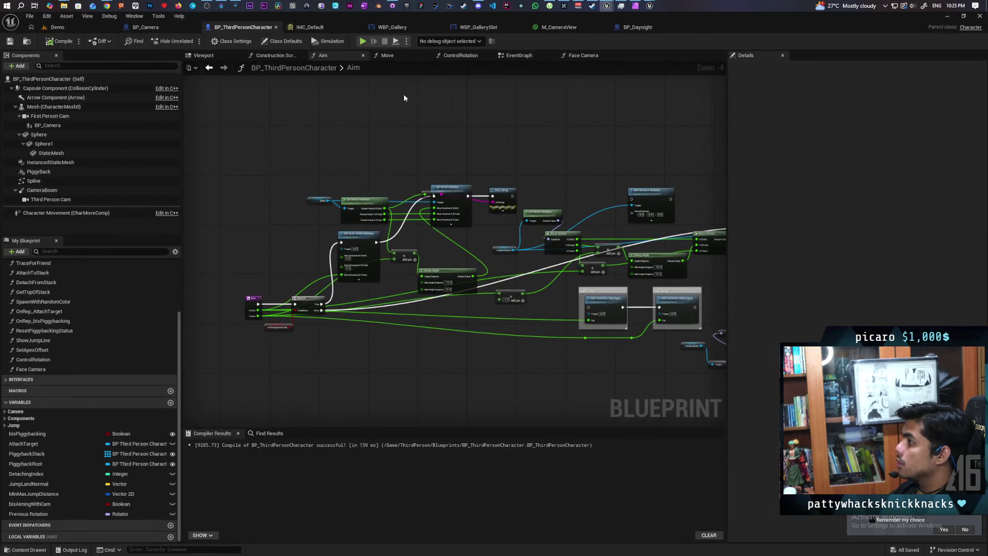
click(518, 59)
scroll(369, 306, down, 2)
scroll(369, 307, up, 2)
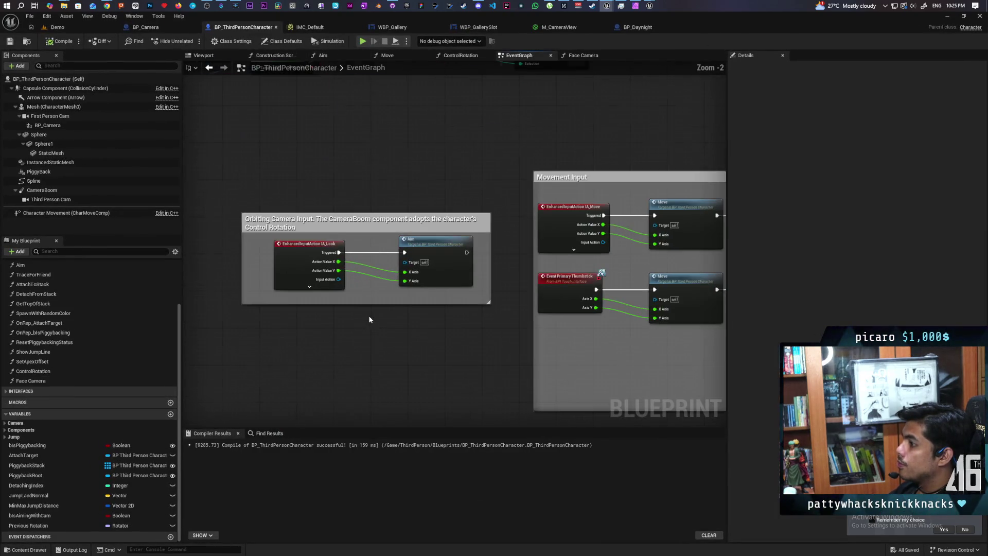
scroll(364, 320, up, 2)
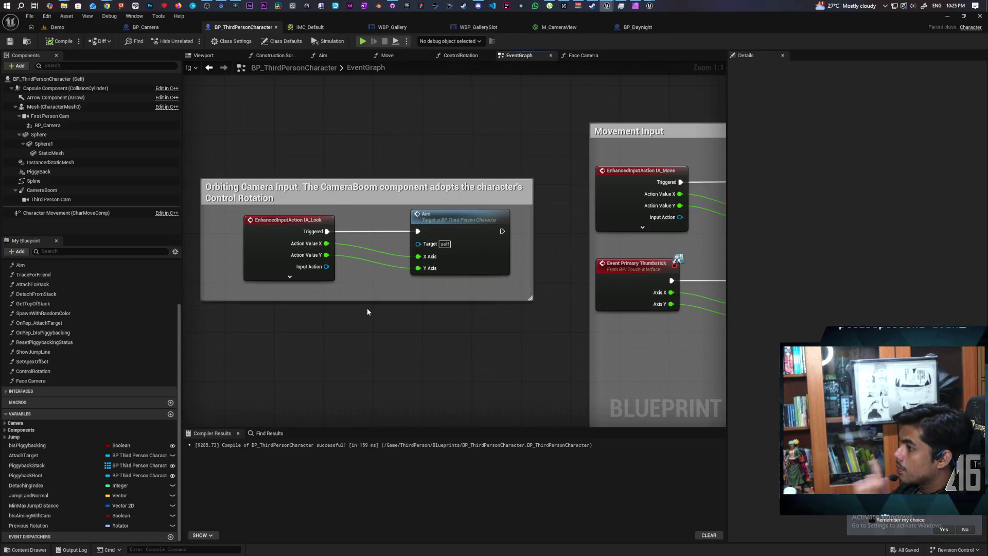
scroll(368, 307, down, 3)
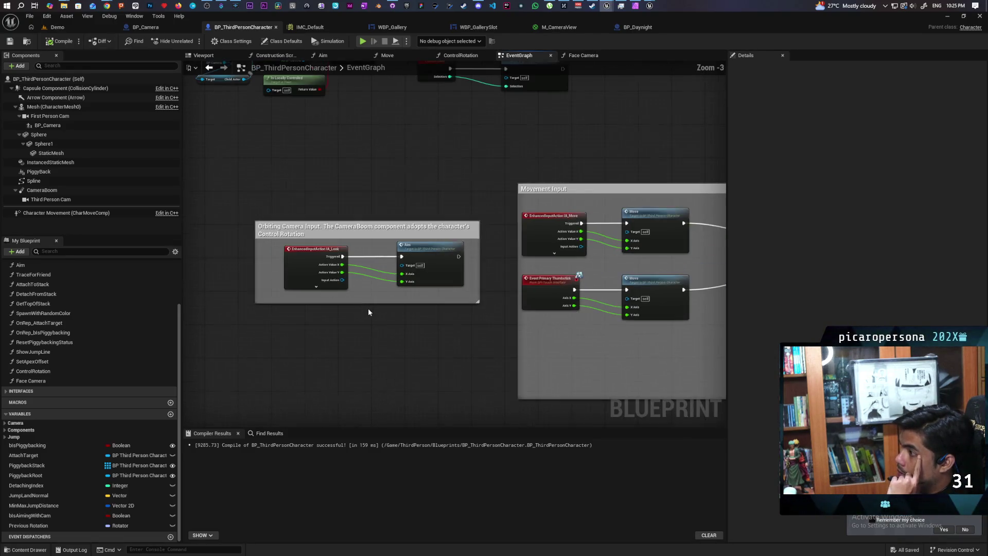
scroll(369, 309, down, 2)
scroll(401, 202, up, 3)
click(441, 164)
mouse_move(410, 321)
mouse_down()
mouse_move(190, 331)
mouse_move(331, 309)
mouse_move(283, 335)
mouse_move(270, 211)
mouse_move(283, 322)
mouse_move(406, 322)
mouse_move(190, 253)
mouse_move(403, 197)
mouse_move(407, 370)
mouse_move(422, 275)
mouse_move(446, 246)
mouse_move(439, 273)
mouse_move(468, 269)
mouse_move(471, 279)
mouse_up()
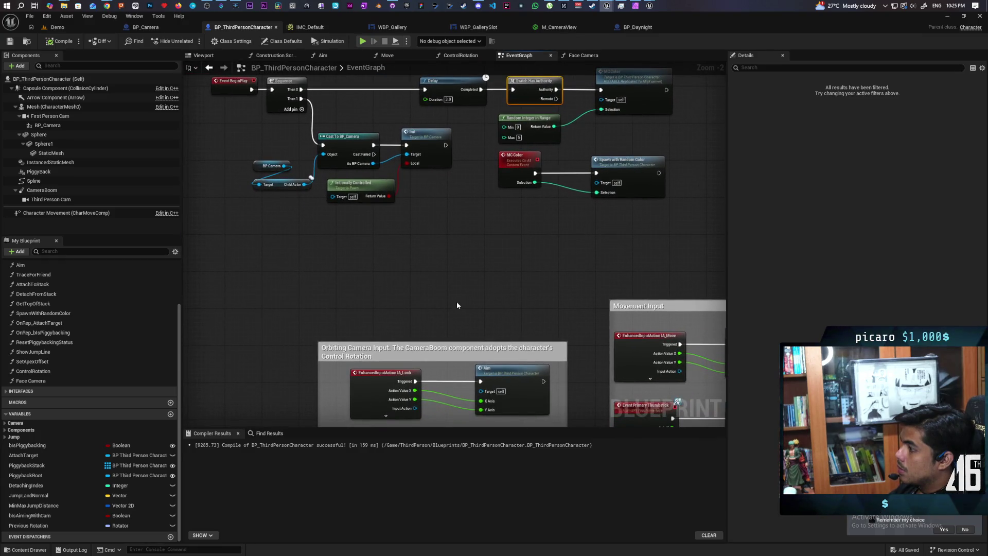
Duplicate Switch Has Authority next to the look input and wire IA_Look Triggered into it
key(ctrl+c)
key(ctrl+v)
drag(436, 321, 433, 327)
mouse_move(412, 387)
mouse_down()
mouse_move(435, 318)
mouse_move(477, 387)
mouse_up()
mouse_move(317, 200)
mouse_down()
mouse_move(273, 166)
mouse_move(247, 45)
mouse_move(287, 67)
mouse_move(376, 200)
mouse_up()
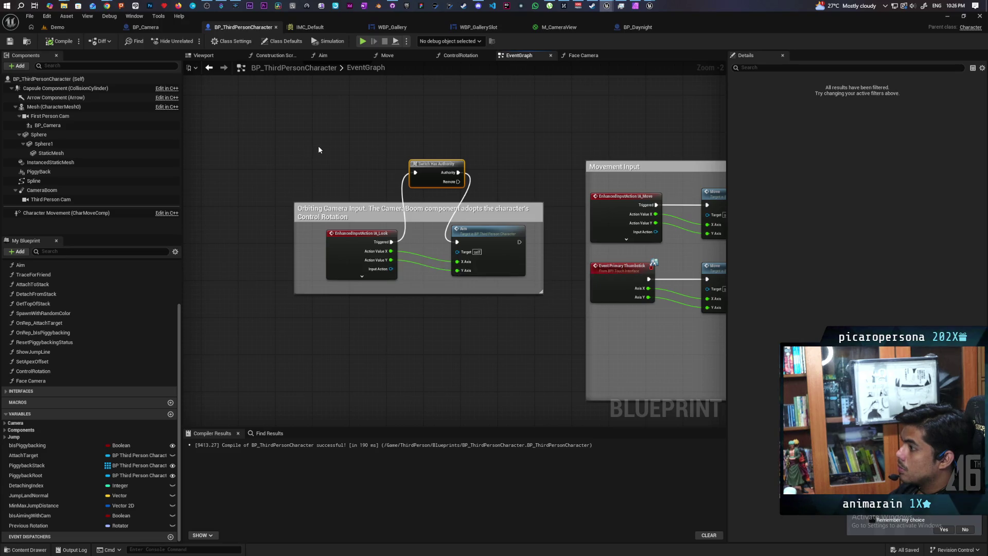
scroll(319, 149, down, 3)
scroll(319, 149, up, 1)
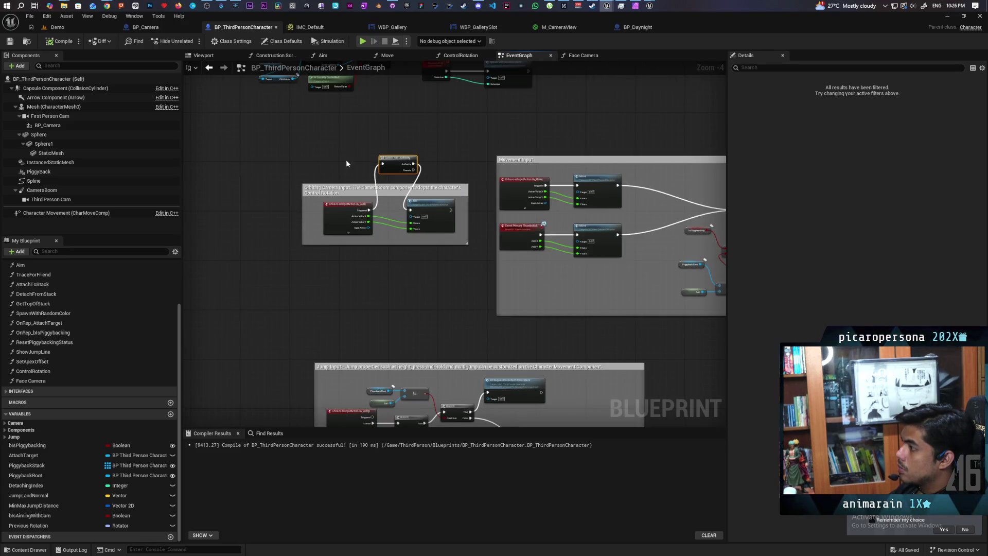
click(72, 27)
click(191, 41)
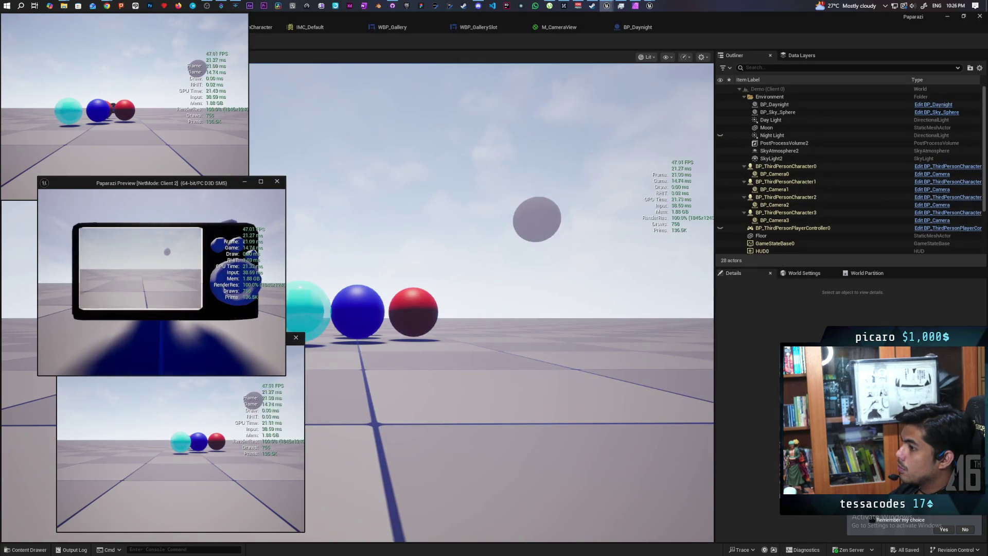
key(Escape)
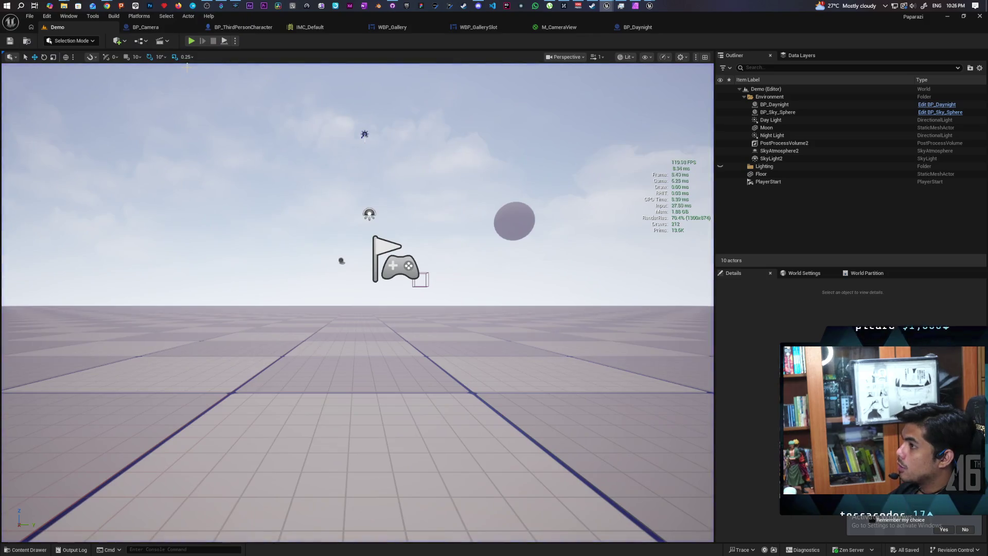
click(246, 28)
scroll(381, 257, up, 3)
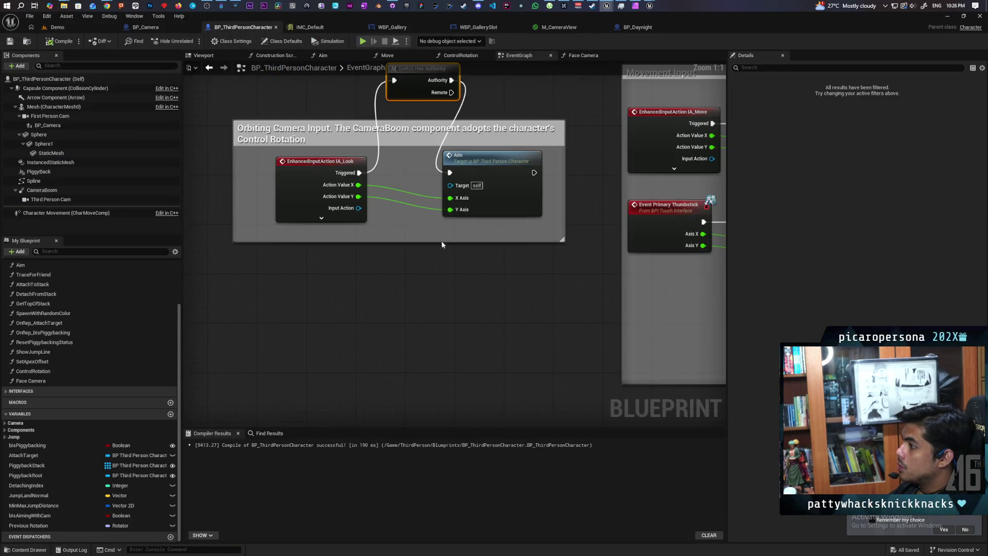
drag(409, 271, 414, 309)
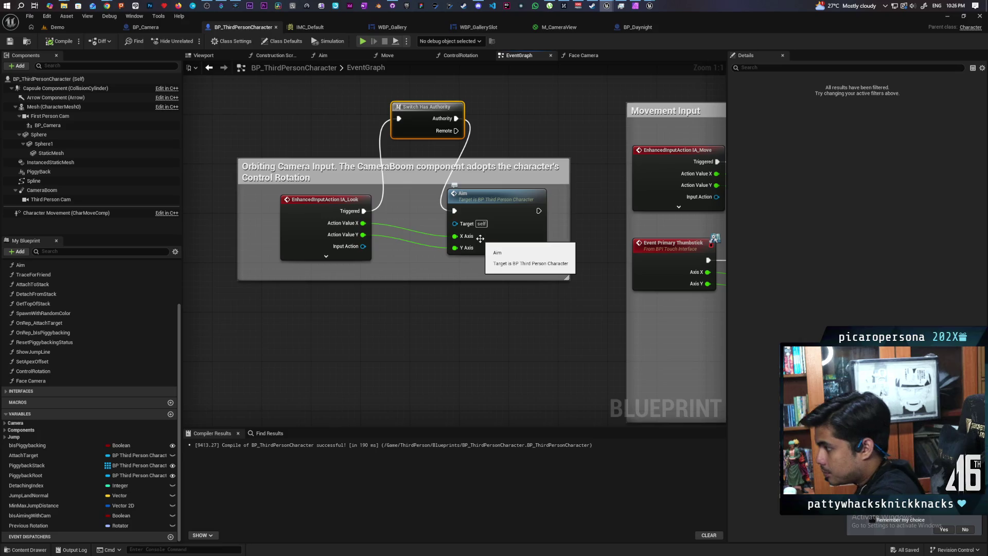
right_click(383, 301)
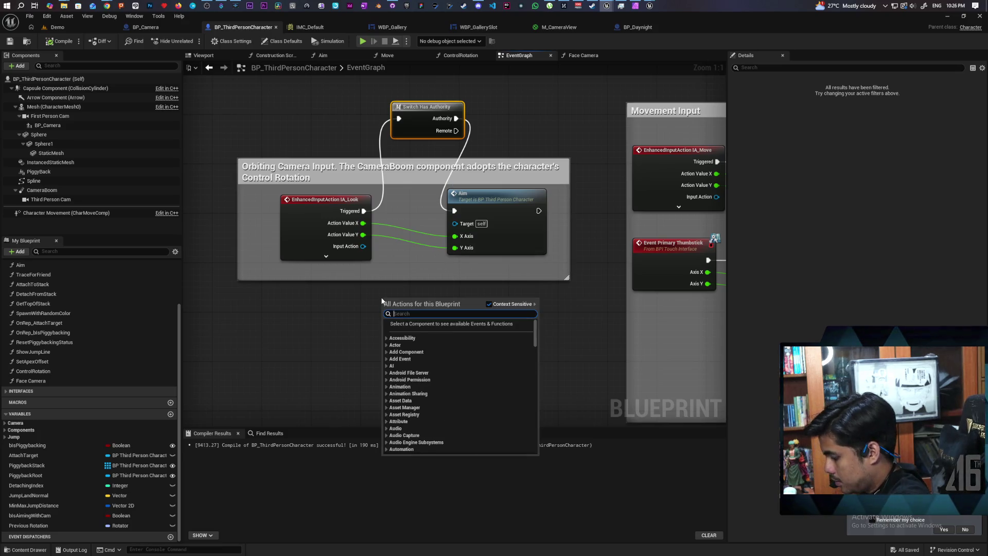
Add a Run on Server custom event Aim Server that calls Aim with its X and Y inputs
click(344, 318)
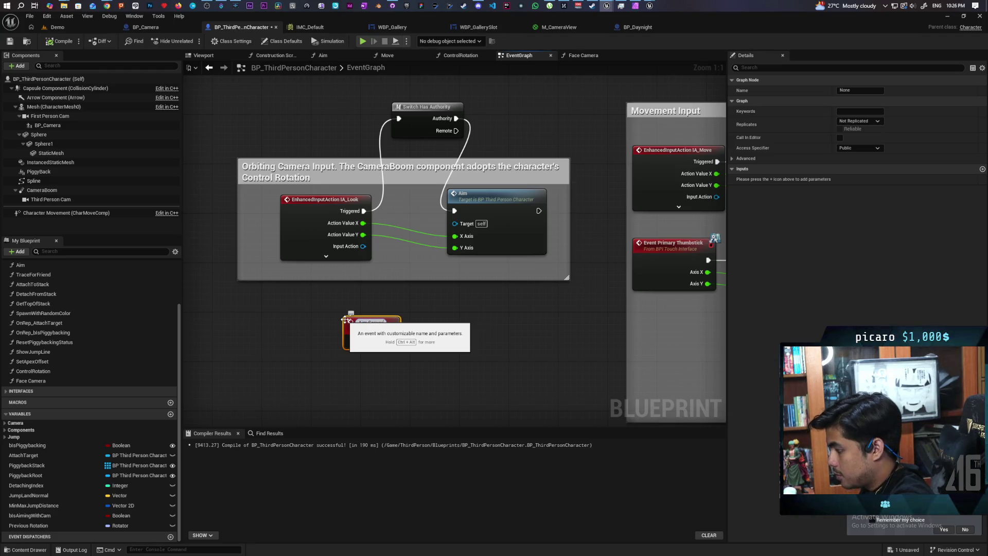
click(444, 330)
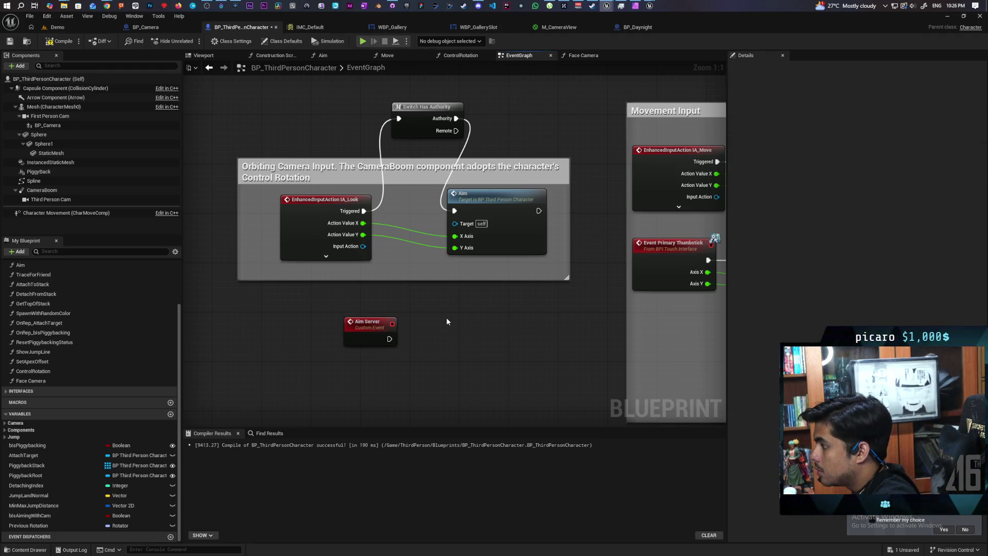
click(394, 332)
click(860, 121)
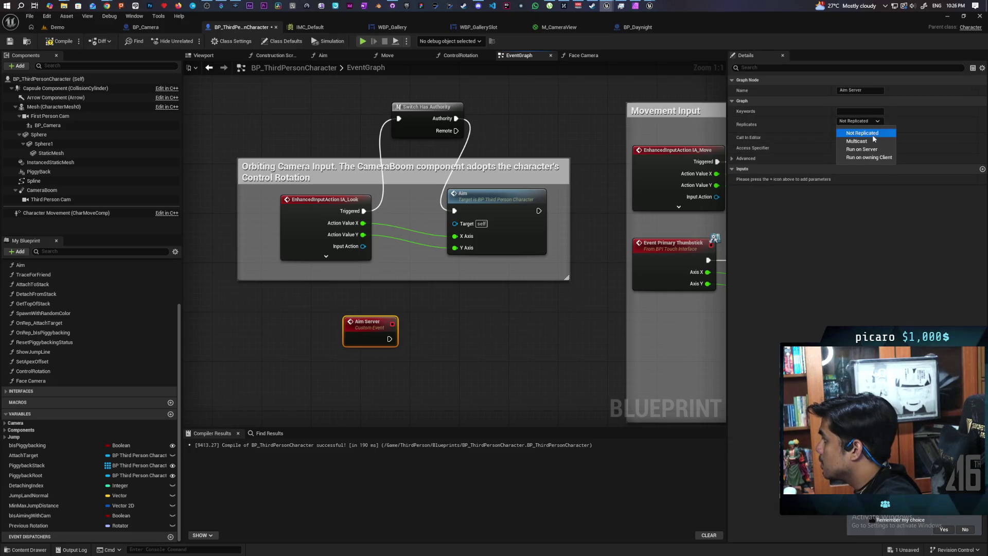
click(862, 150)
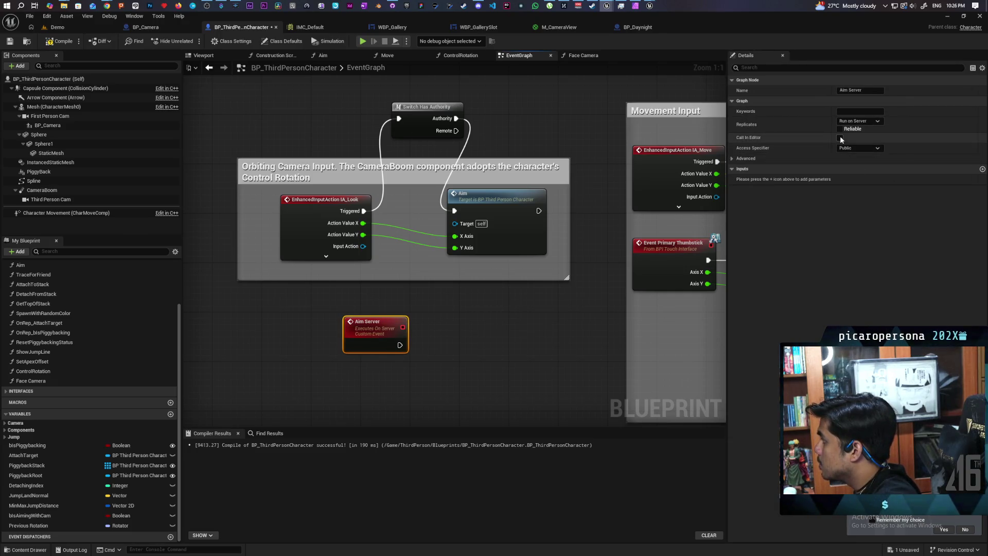
drag(420, 339, 454, 211)
mouse_move(484, 242)
mouse_down()
mouse_move(492, 310)
mouse_move(515, 346)
mouse_move(385, 346)
mouse_up()
drag(485, 353, 391, 380)
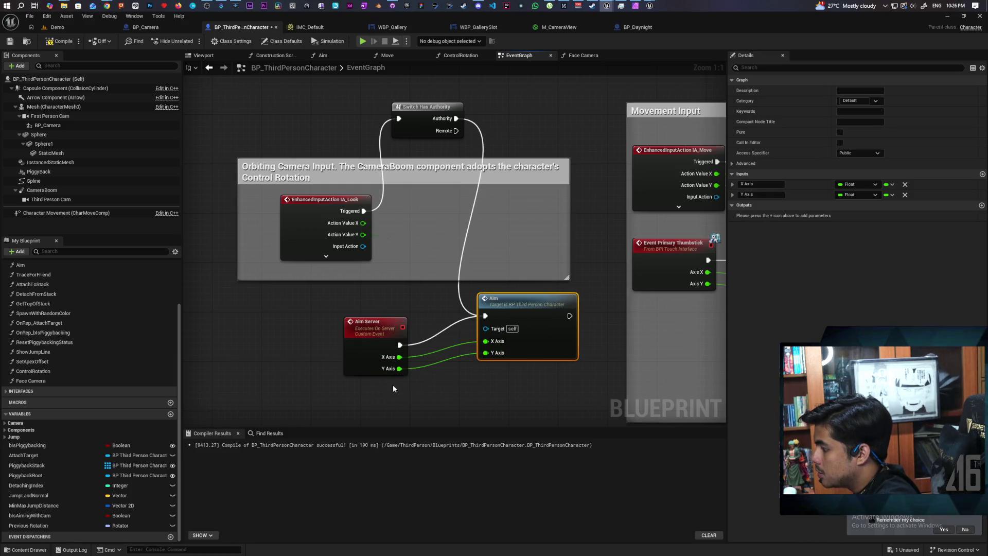
Call Aim Server from IA_Look Triggered, passing Action Value X and Y
drag(369, 212, 418, 215)
text(aim server)
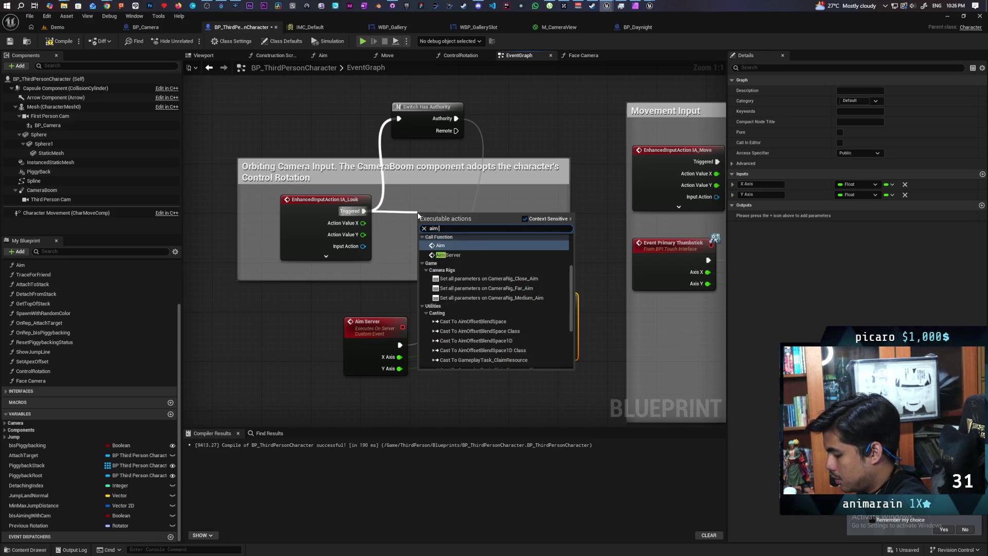
key(Return)
mouse_move(363, 223)
mouse_down()
mouse_move(424, 261)
mouse_move(374, 245)
mouse_move(424, 273)
mouse_up()
drag(437, 224, 412, 199)
Delete the Switch Has Authority node, tidy the Aim node, and save the blueprint
click(427, 119)
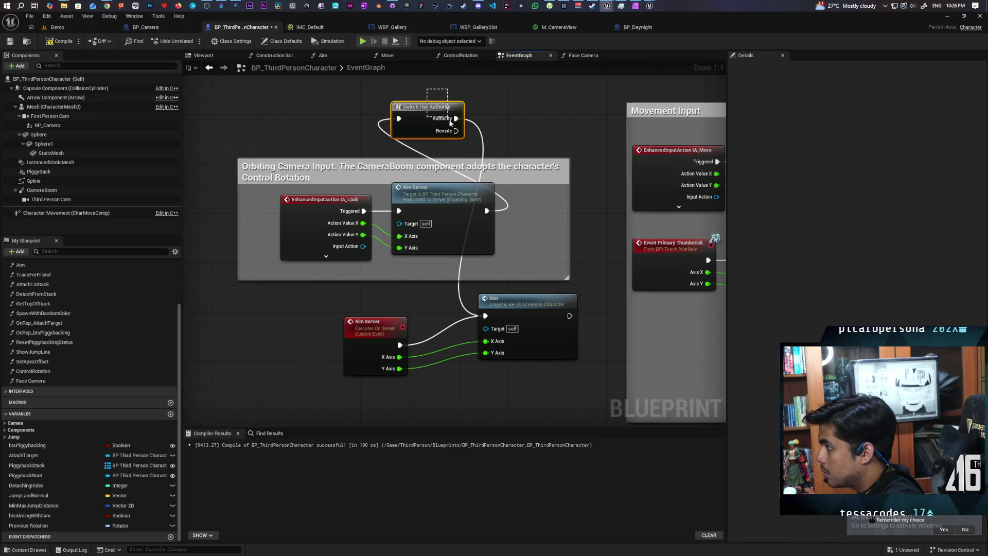
key(Delete)
click(523, 320)
drag(522, 320, 517, 331)
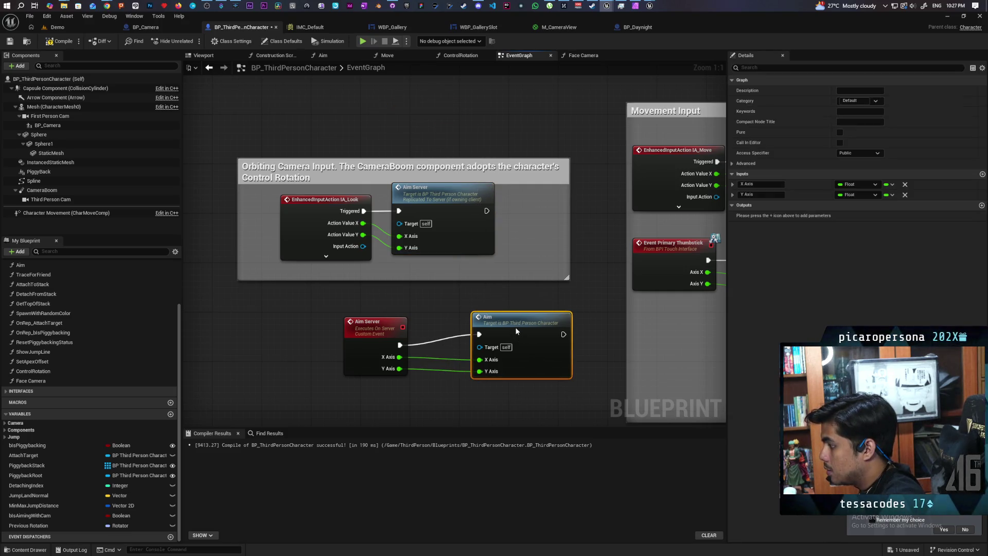
key(ctrl+s)
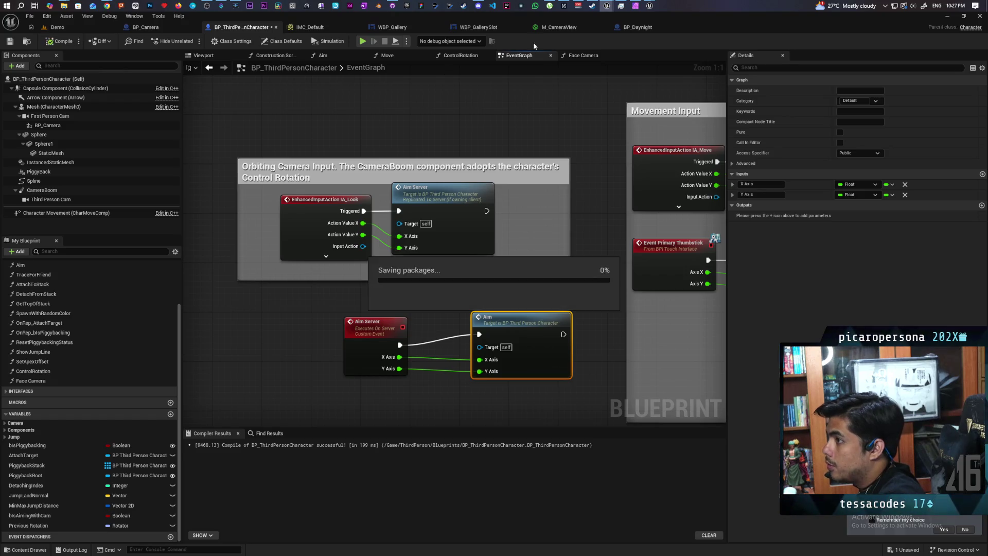
mouse_move(711, 26)
mouse_down()
mouse_move(787, 58)
mouse_move(770, 53)
mouse_up()
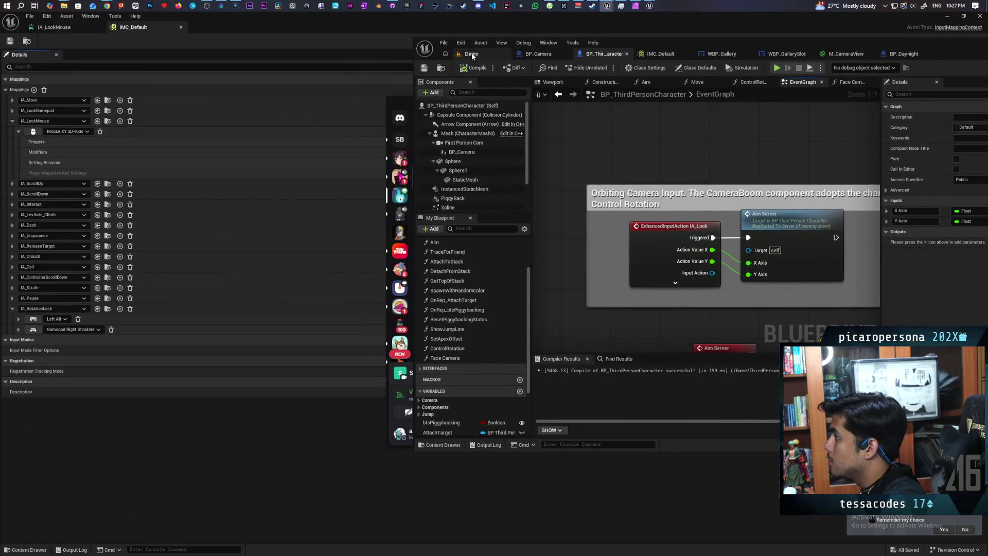
Run two multiplayer Demo play tests, then open the BP_Camera blueprint
click(471, 54)
key(alt+p)
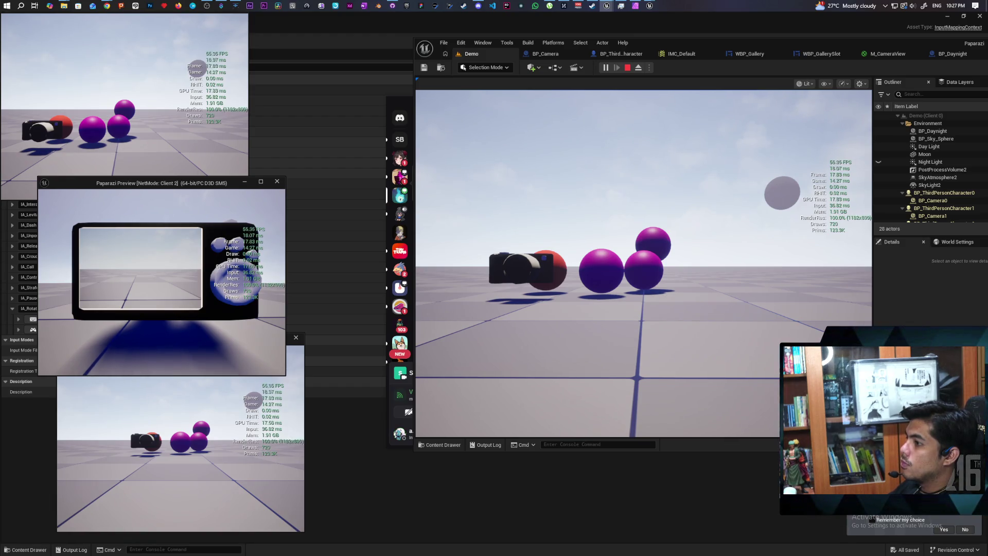
key(Escape)
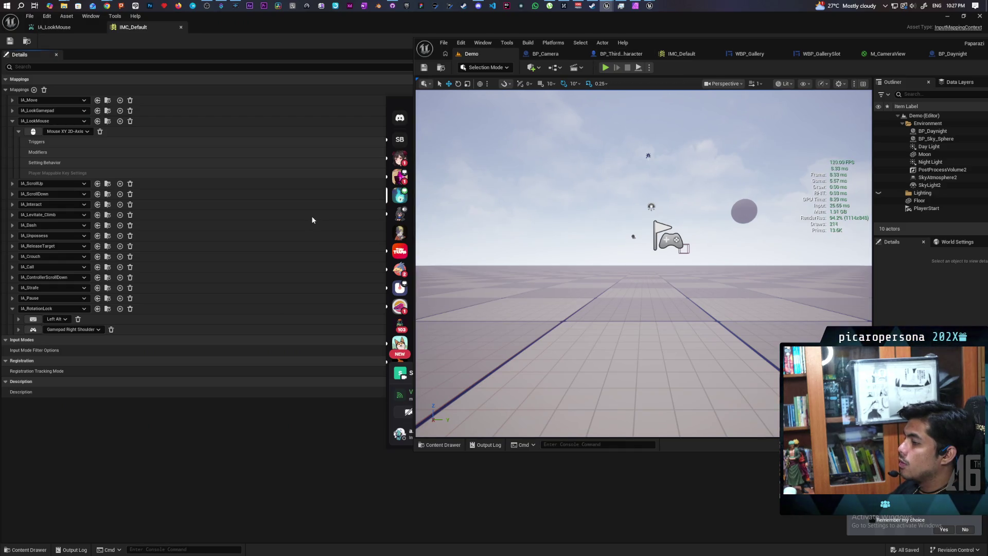
click(605, 67)
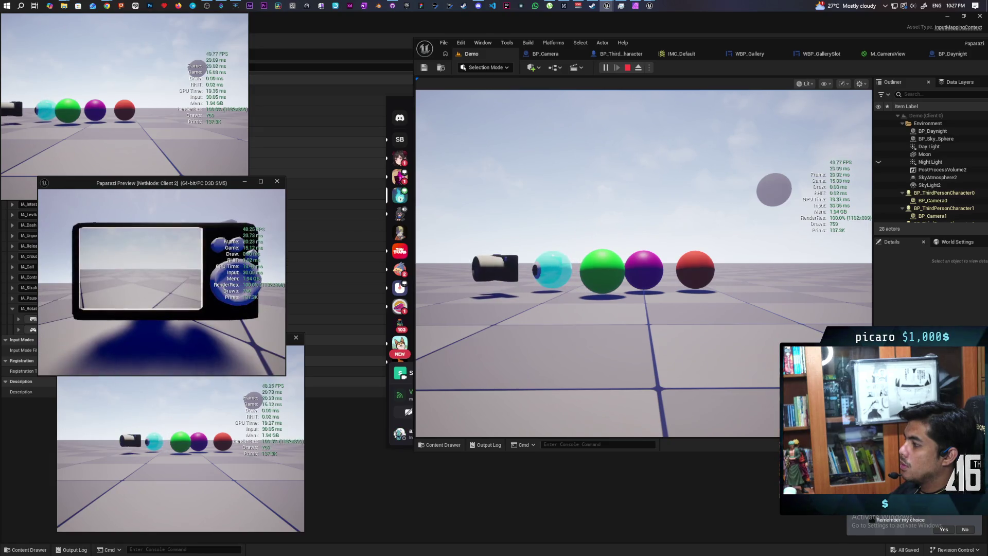
key(Escape)
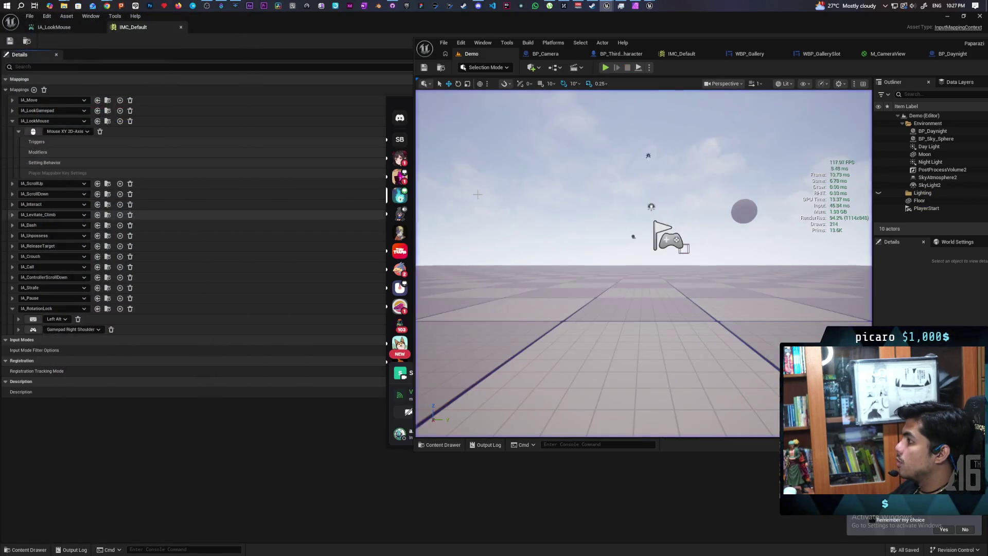
click(563, 54)
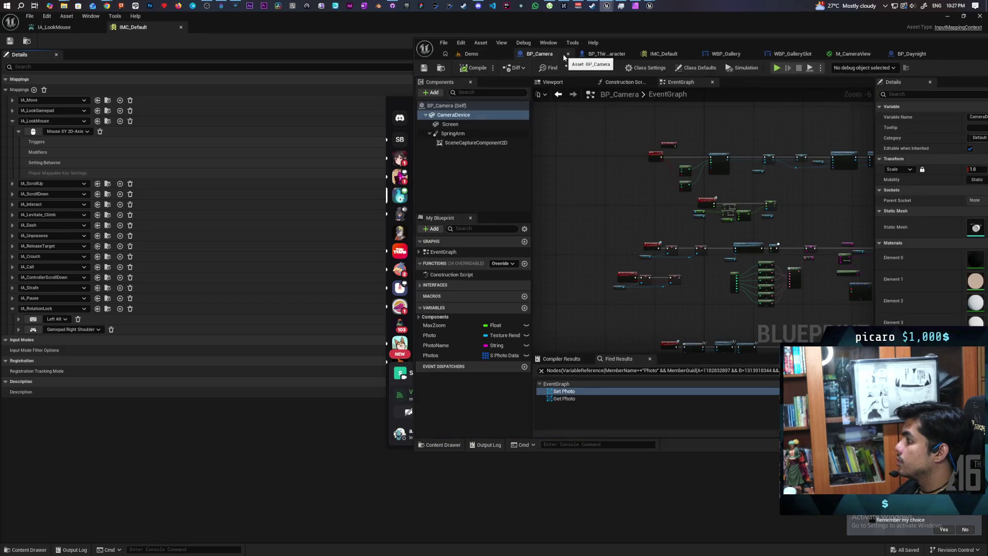
Return to BP_ThirdPersonCharacter and review the Aim Server and Camera Aiming nodes
click(593, 54)
scroll(693, 166, down, 5)
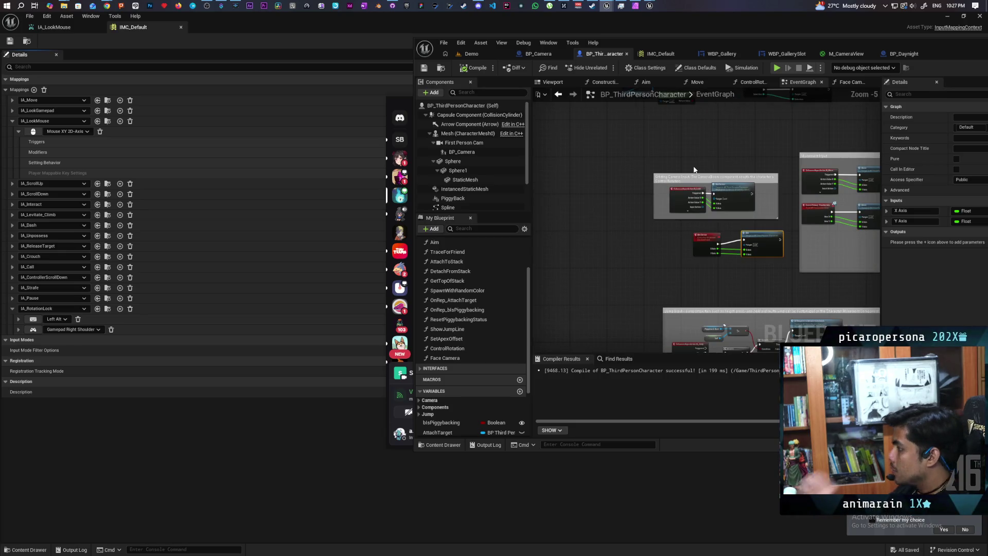
scroll(875, 329, up, 3)
mouse_move(588, 214)
mouse_down()
mouse_move(690, 257)
mouse_move(643, 330)
mouse_move(613, 316)
mouse_move(566, 314)
mouse_move(662, 307)
mouse_move(649, 314)
mouse_move(644, 298)
mouse_move(524, 320)
mouse_up()
scroll(659, 280, down, 8)
scroll(659, 280, up, 2)
scroll(648, 250, up, 3)
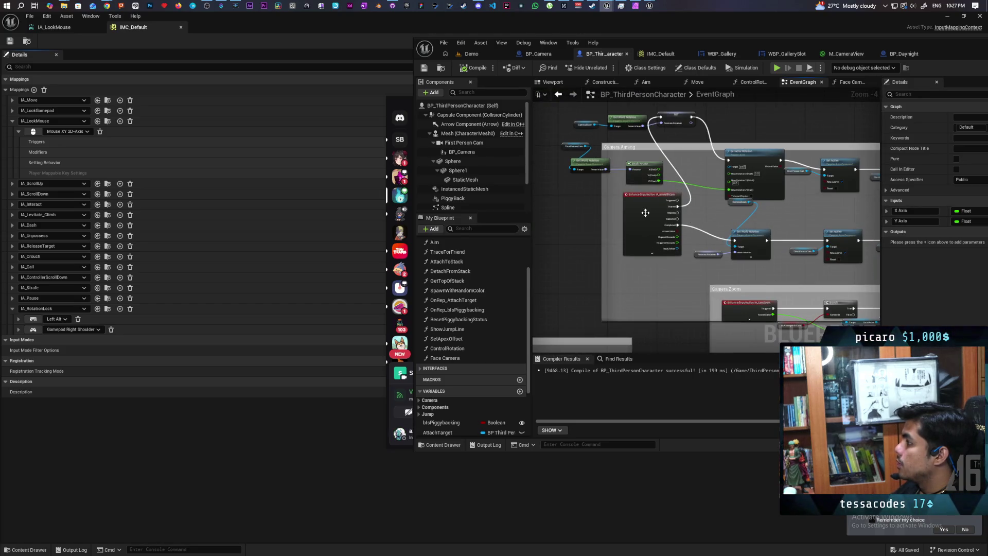
scroll(695, 218, up, 1)
drag(706, 275, 680, 262)
scroll(679, 261, down, 2)
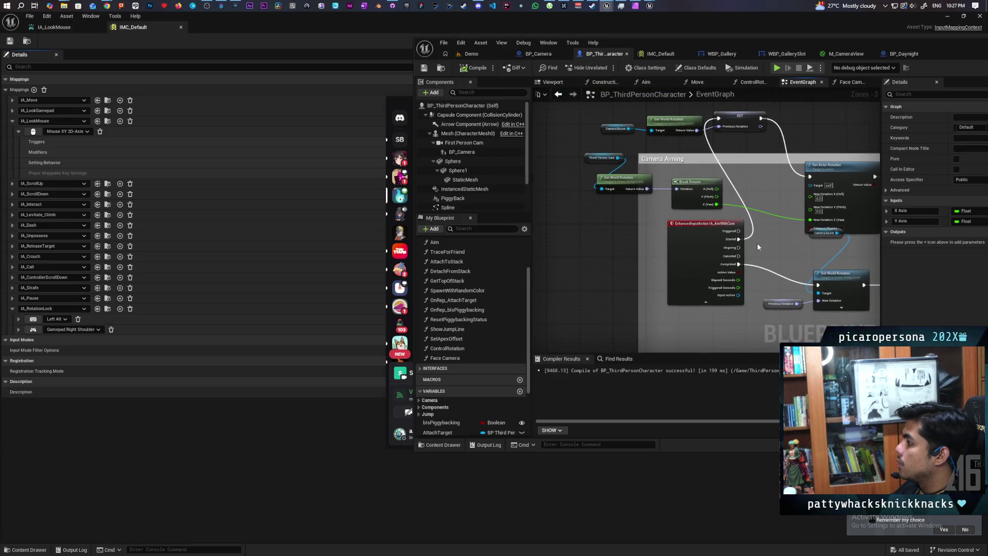
scroll(674, 225, up, 3)
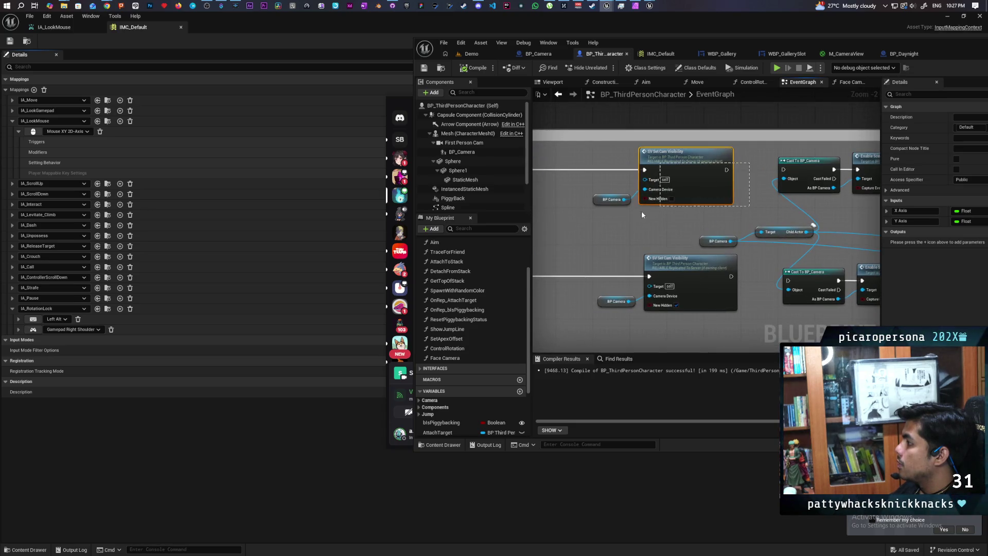
drag(607, 215, 607, 215)
scroll(608, 215, down, 4)
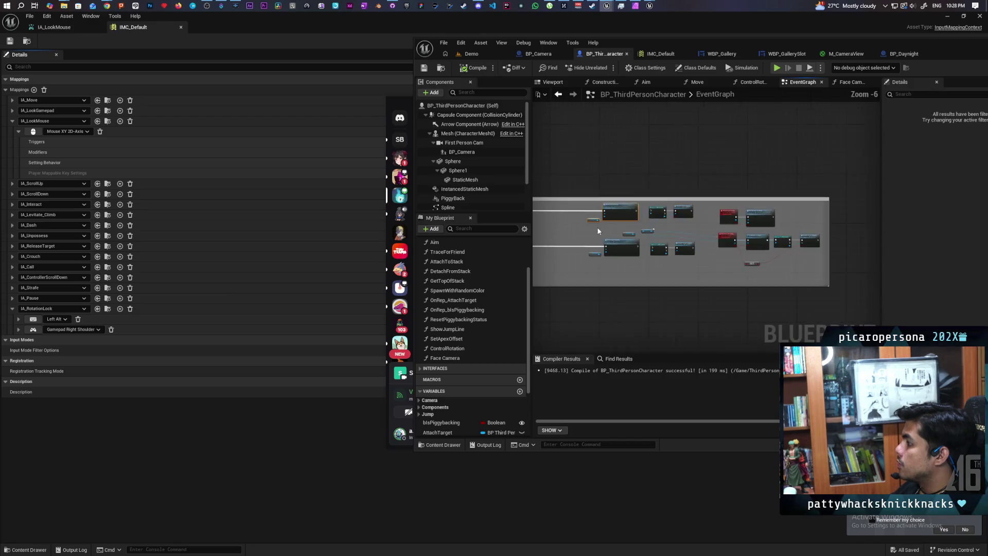
scroll(736, 206, up, 4)
scroll(595, 212, down, 3)
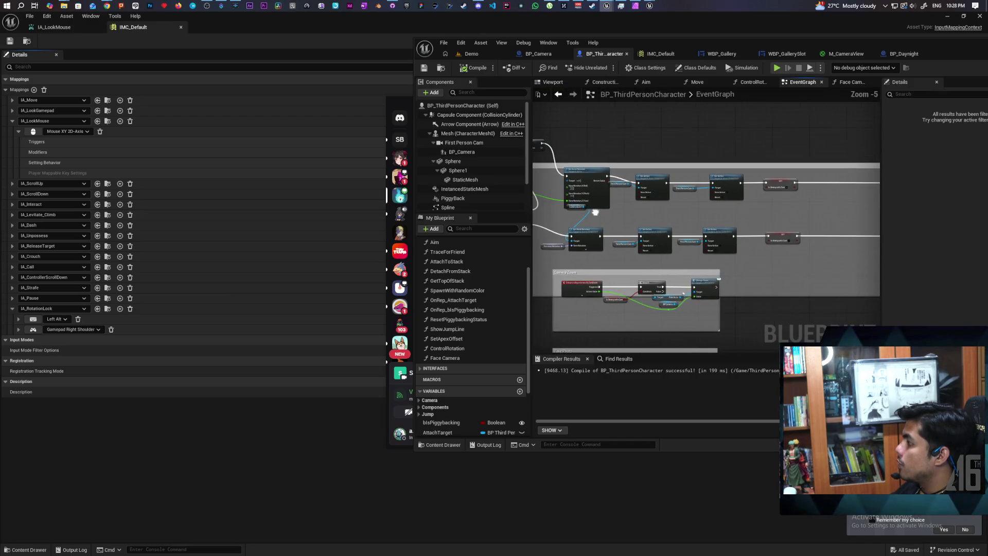
scroll(729, 219, up, 2)
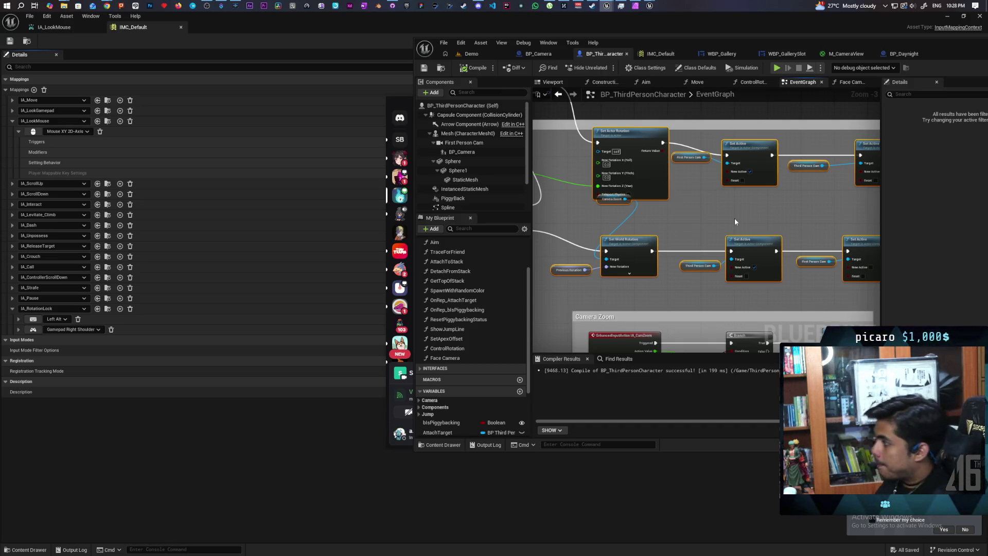
Survey the Camera Aiming, SV Set Cam Visibility, Camera Zoom and Take Photo sections
mouse_move(733, 218)
mouse_down()
mouse_move(792, 232)
mouse_move(725, 245)
mouse_move(808, 257)
mouse_move(664, 239)
mouse_move(757, 227)
mouse_move(686, 223)
mouse_move(788, 213)
mouse_up()
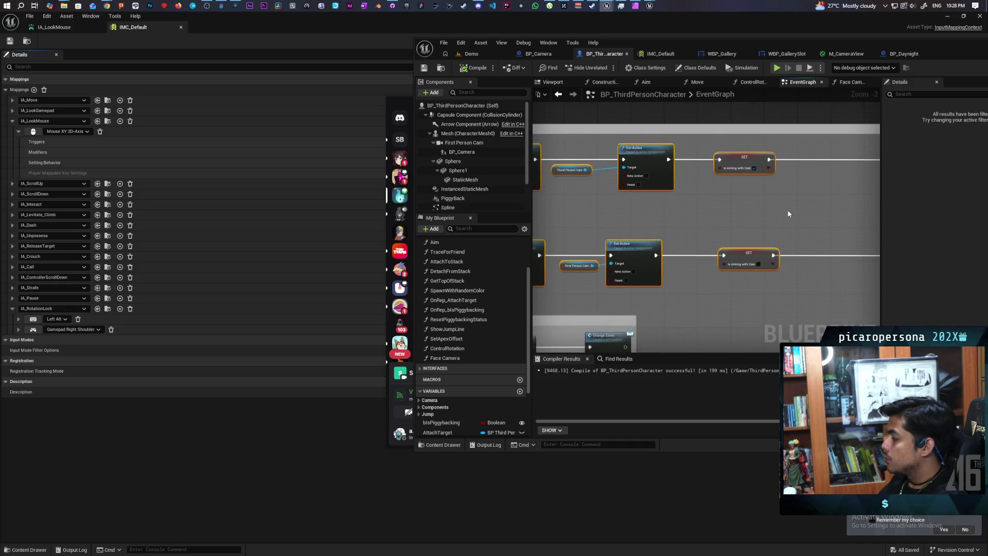
mouse_move(733, 204)
mouse_down()
mouse_move(842, 199)
mouse_move(790, 205)
mouse_up()
mouse_move(805, 125)
mouse_down()
mouse_move(669, 162)
mouse_move(891, 278)
mouse_move(630, 282)
mouse_move(845, 261)
mouse_move(814, 299)
mouse_move(737, 298)
mouse_move(793, 291)
mouse_up()
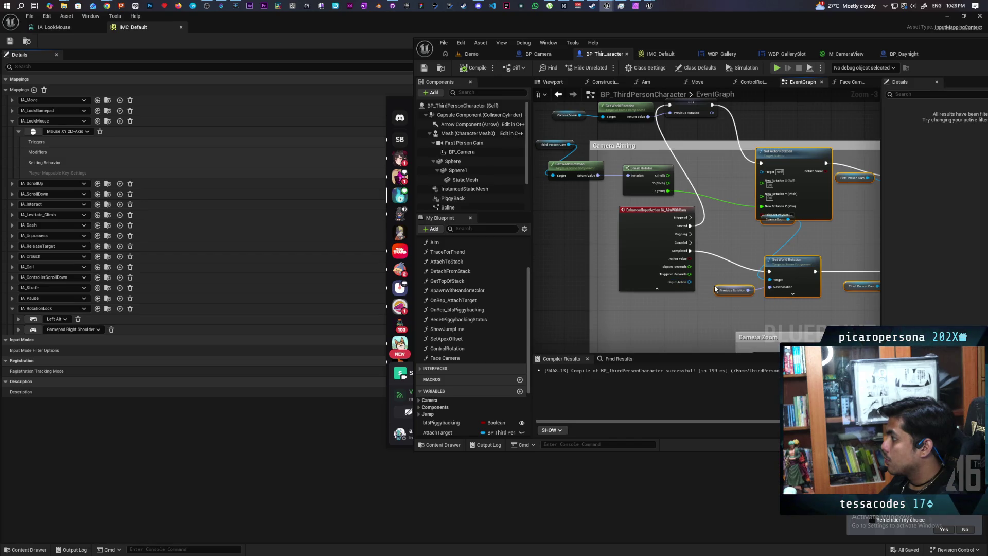
mouse_move(776, 243)
mouse_down()
mouse_move(585, 242)
mouse_move(812, 243)
mouse_move(554, 257)
mouse_move(652, 211)
mouse_up()
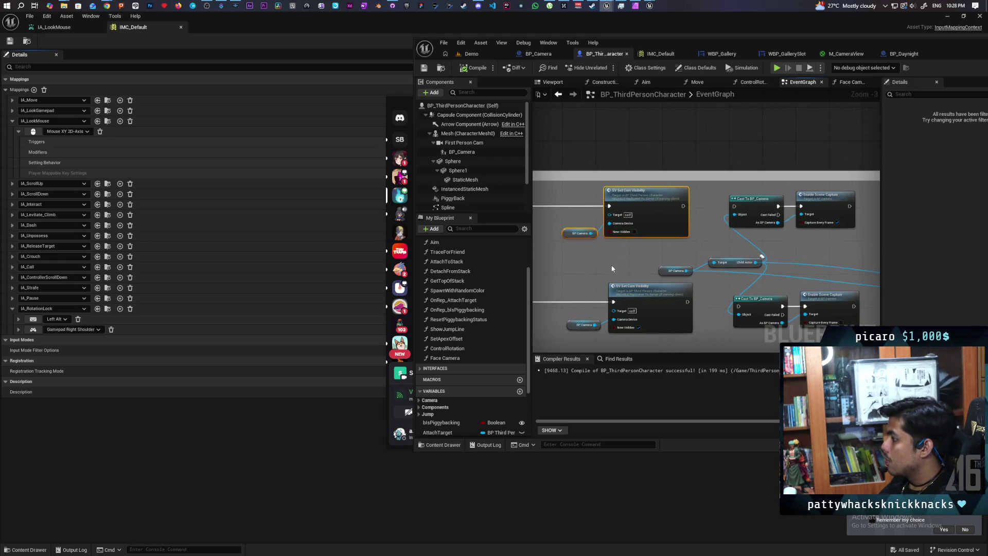
scroll(601, 267, down, 2)
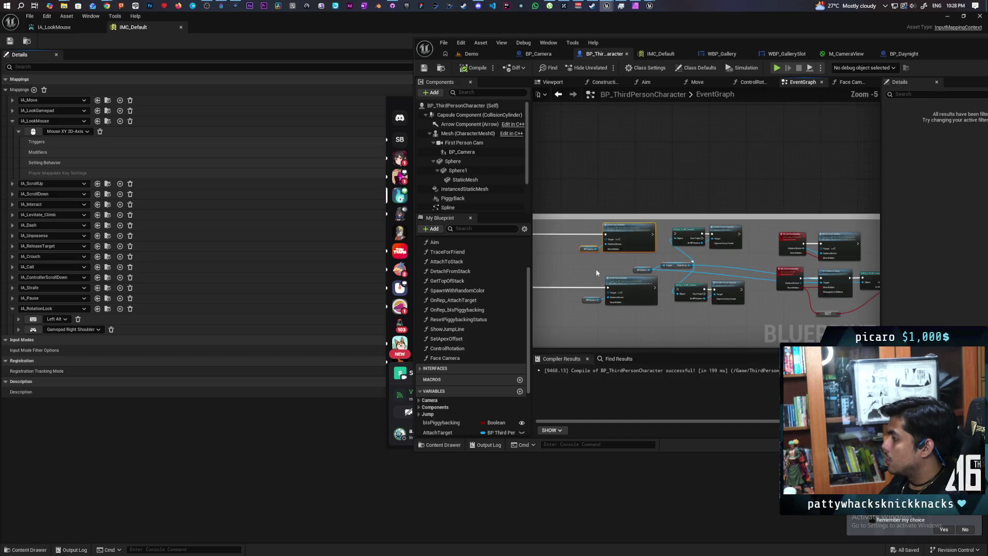
scroll(581, 275, up, 2)
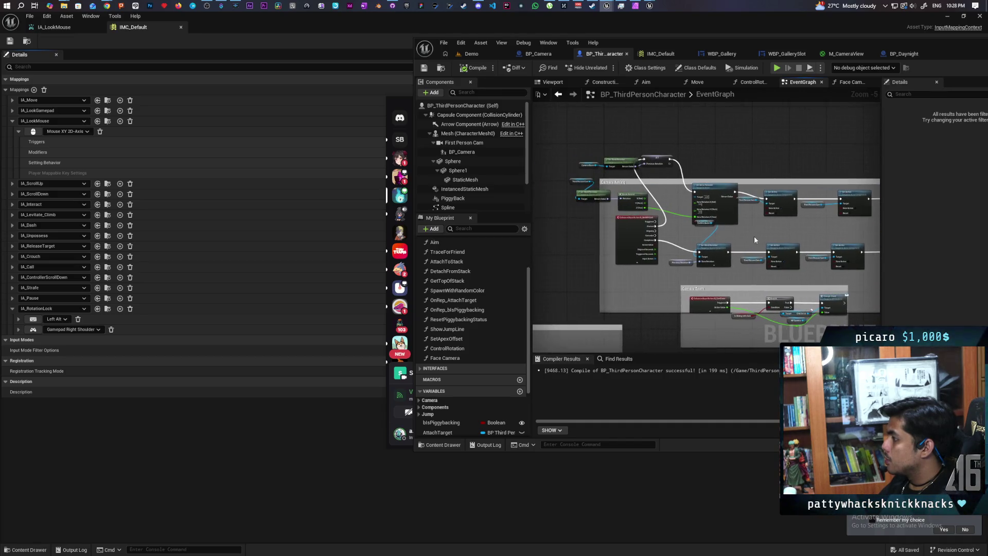
scroll(746, 235, down, 1)
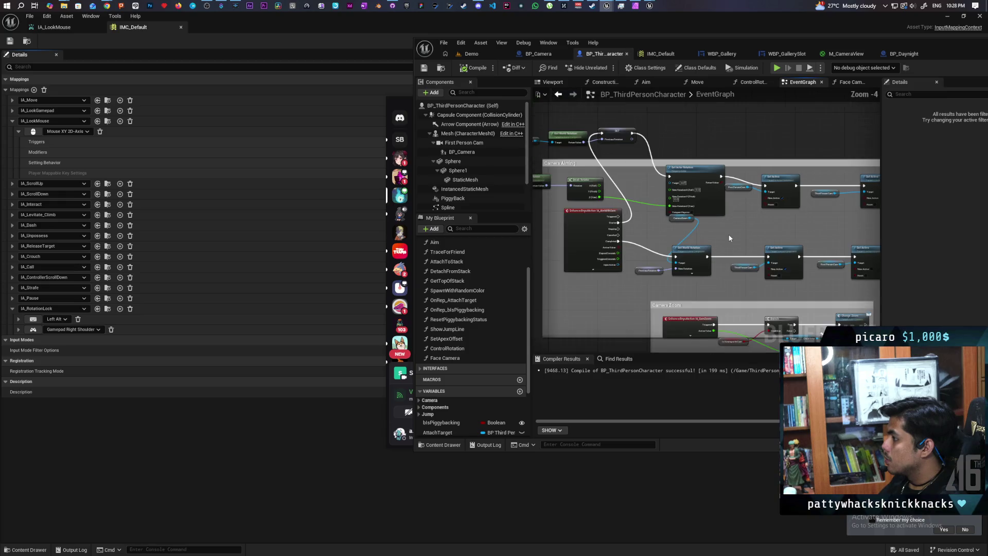
drag(743, 241, 642, 244)
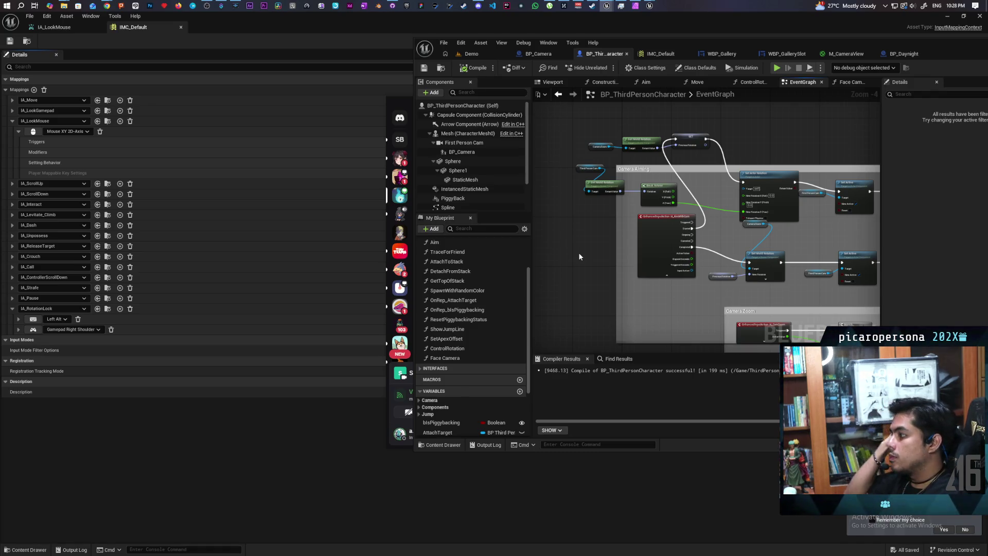
scroll(618, 245, up, 1)
scroll(618, 245, down, 1)
scroll(618, 245, up, 1)
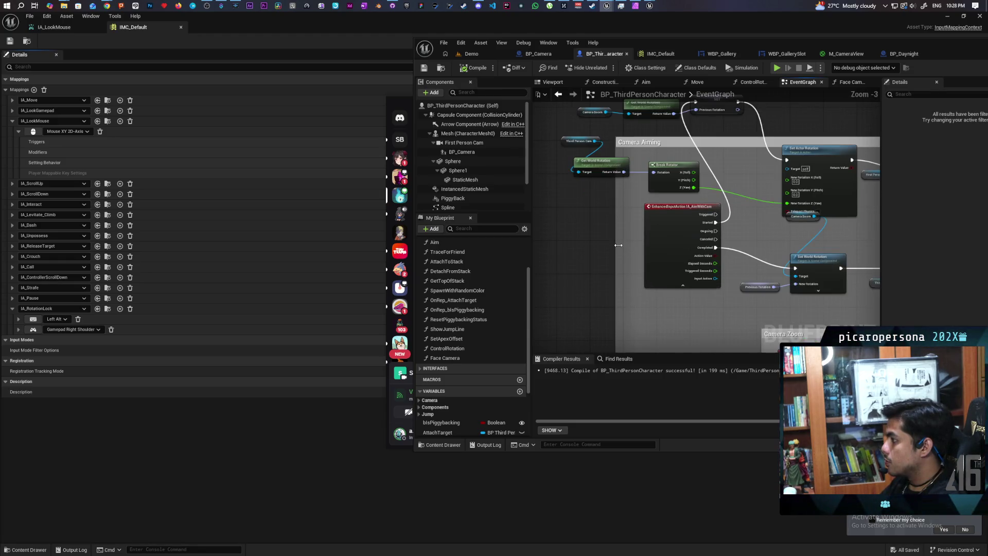
mouse_move(630, 250)
mouse_down()
mouse_move(551, 175)
mouse_move(542, 69)
mouse_up()
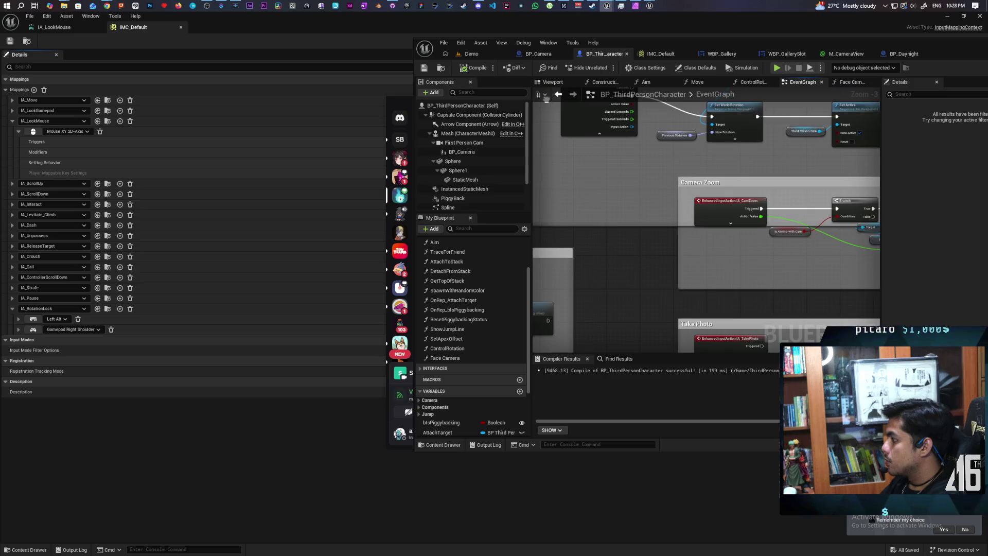
drag(684, 180, 683, 202)
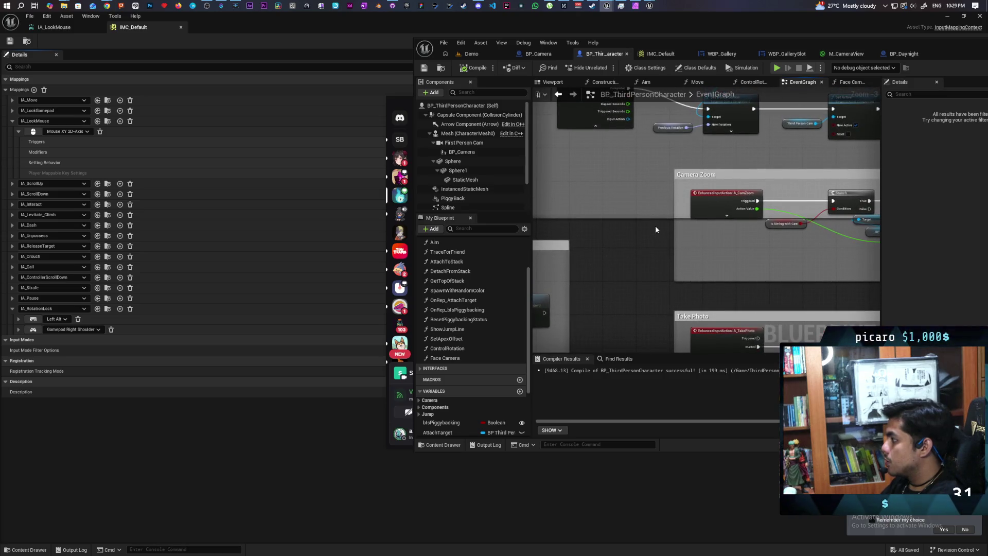
scroll(607, 204, down, 3)
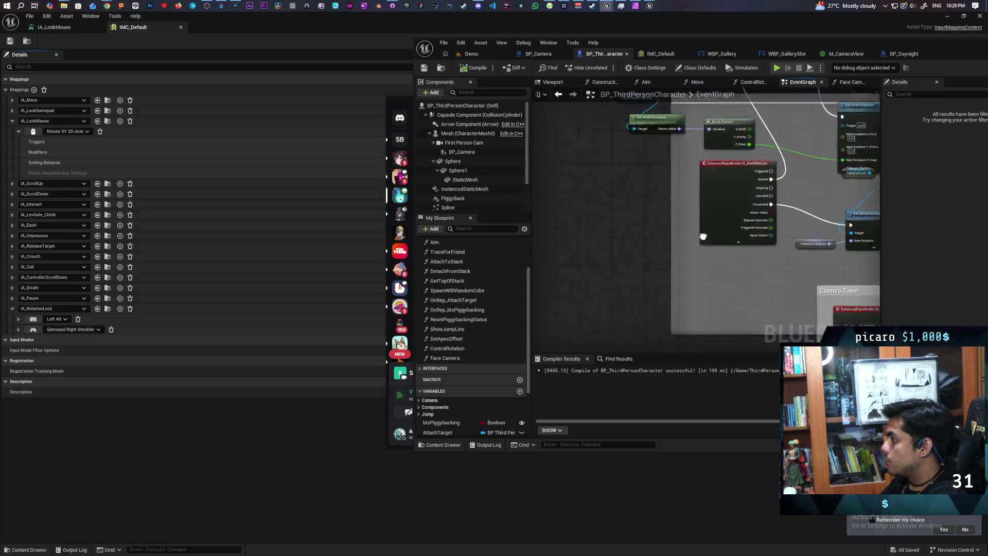
scroll(567, 268, up, 3)
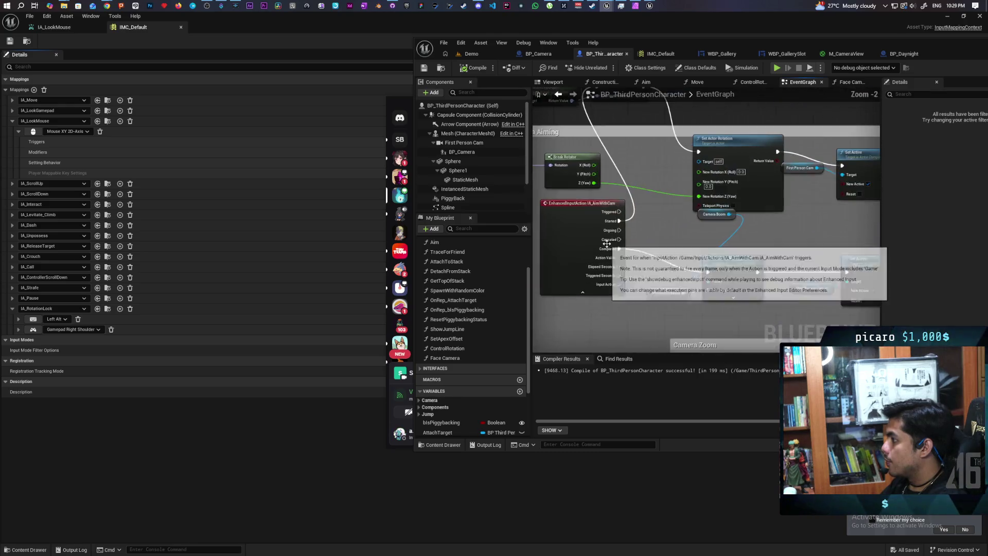
scroll(669, 253, down, 1)
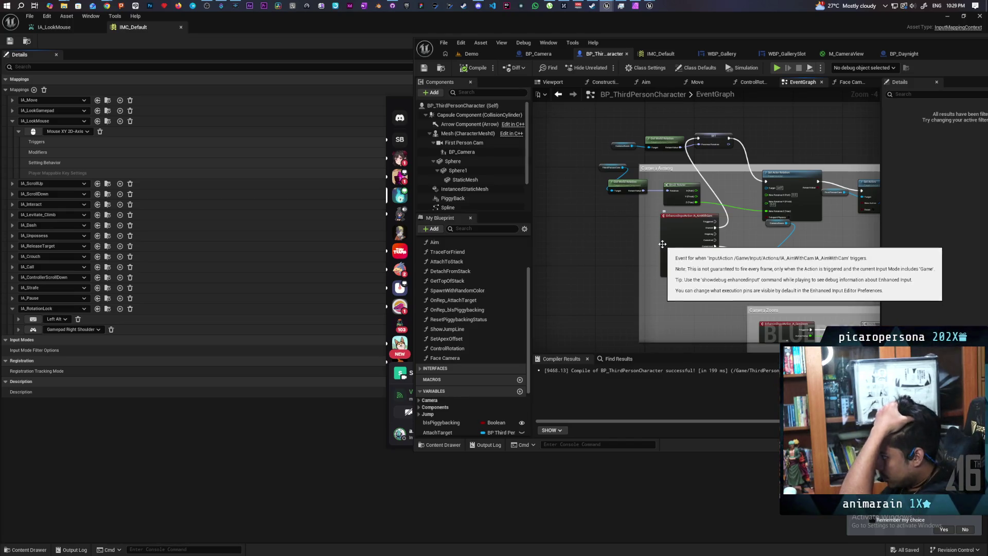
scroll(653, 238, up, 2)
mouse_move(653, 238)
mouse_down()
mouse_move(630, 281)
mouse_move(562, 276)
mouse_move(640, 273)
mouse_move(688, 247)
mouse_move(674, 232)
mouse_move(720, 228)
mouse_up()
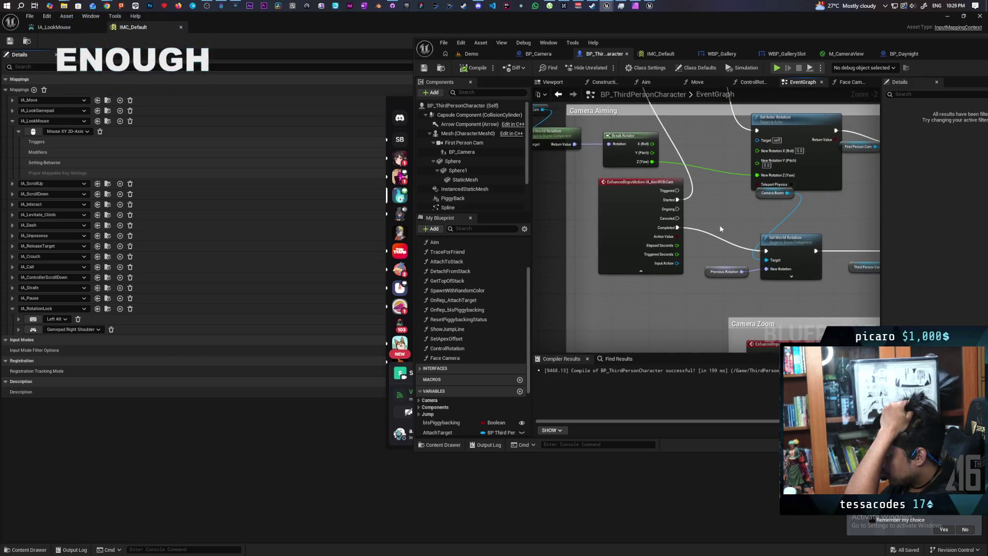
scroll(749, 216, down, 2)
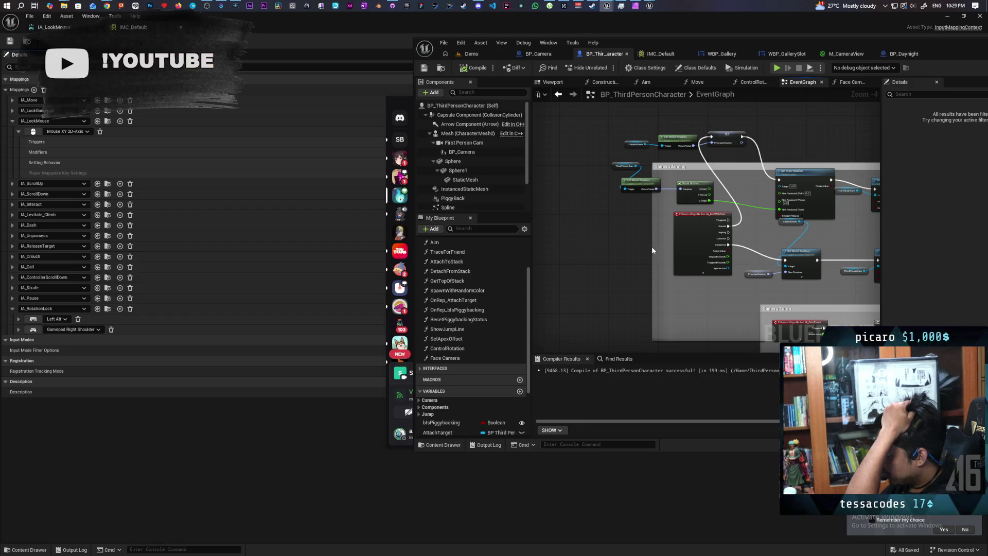
Widen the Camera Aiming comment box and check its Set Actor Rotation and SET nodes
drag(652, 246, 534, 243)
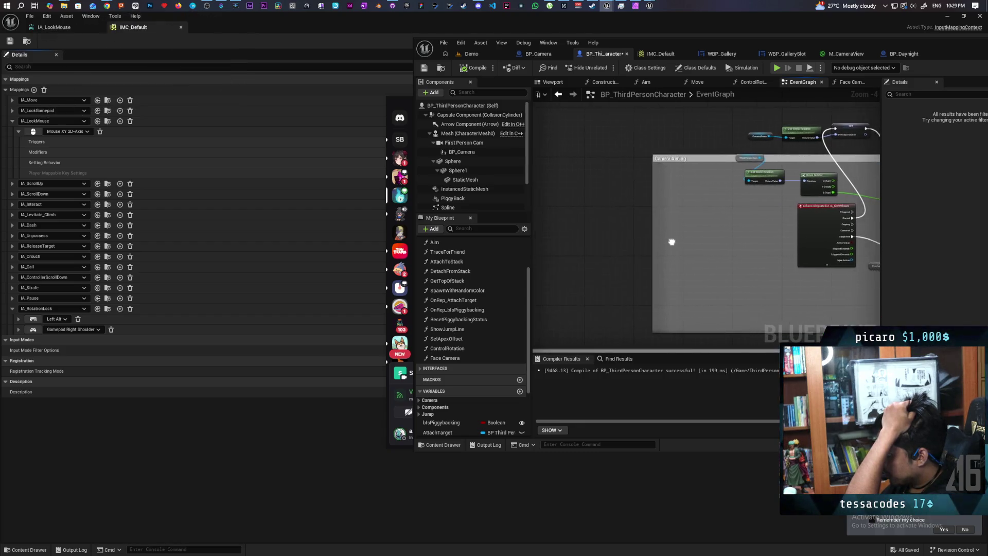
scroll(631, 243, up, 1)
drag(628, 242, 569, 271)
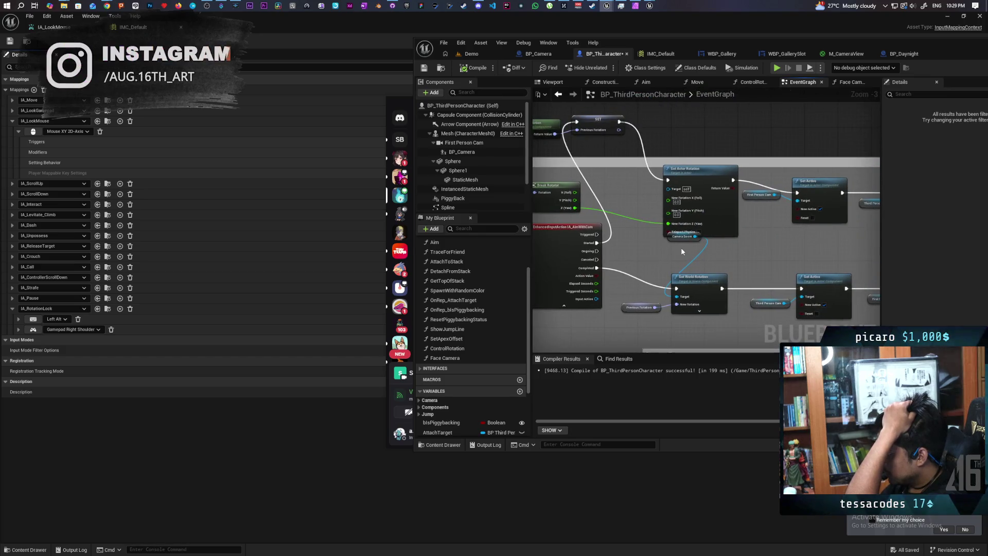
scroll(681, 248, up, 3)
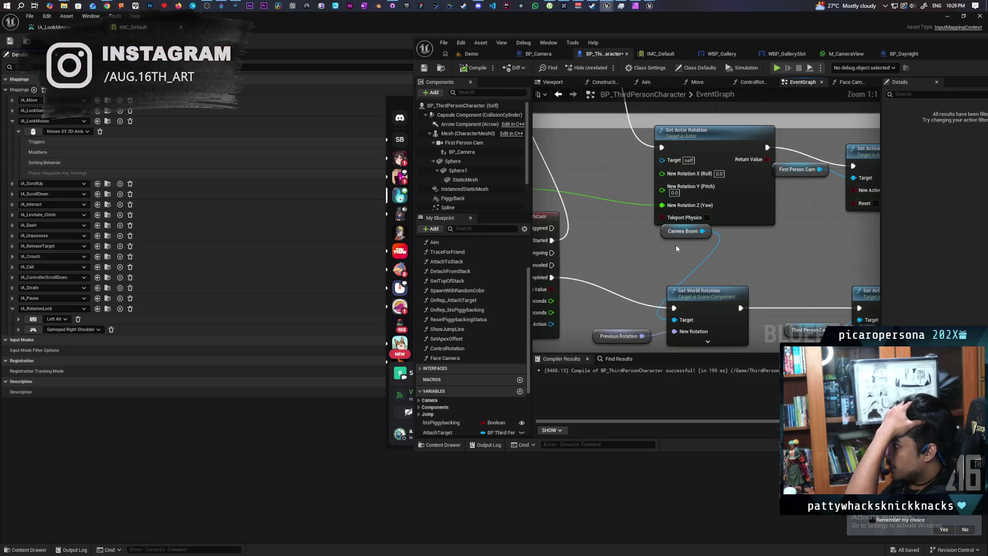
click(669, 149)
scroll(658, 240, down, 4)
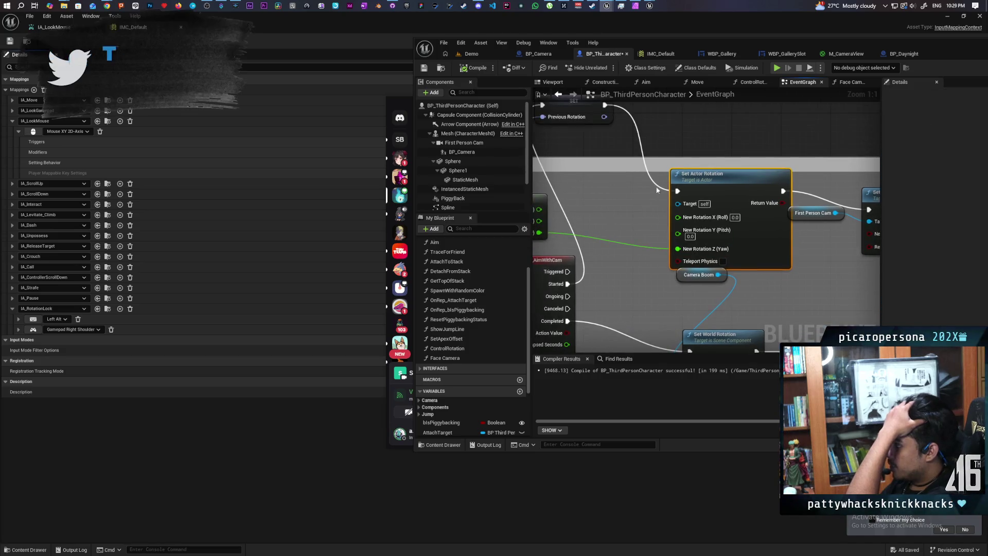
drag(635, 271, 412, 250)
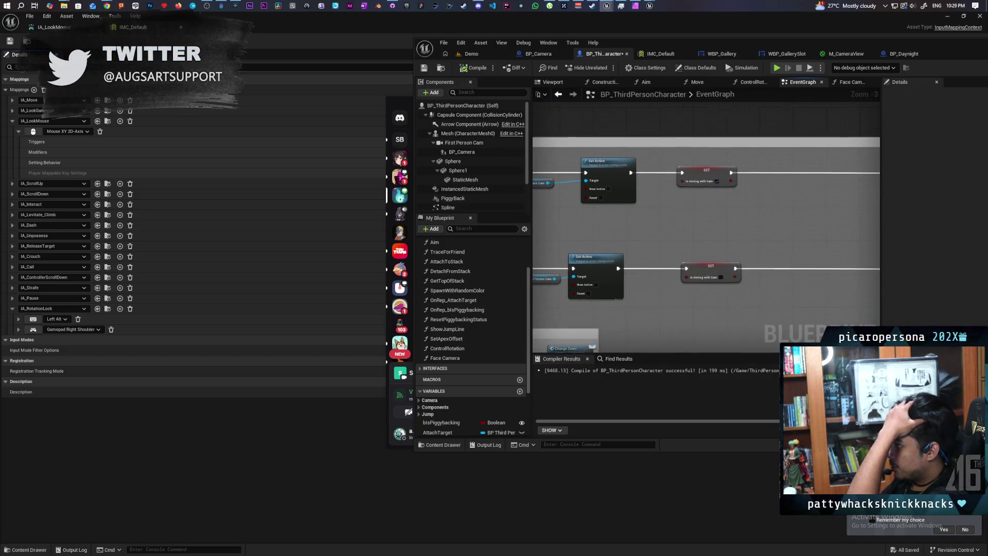
scroll(816, 194, down, 4)
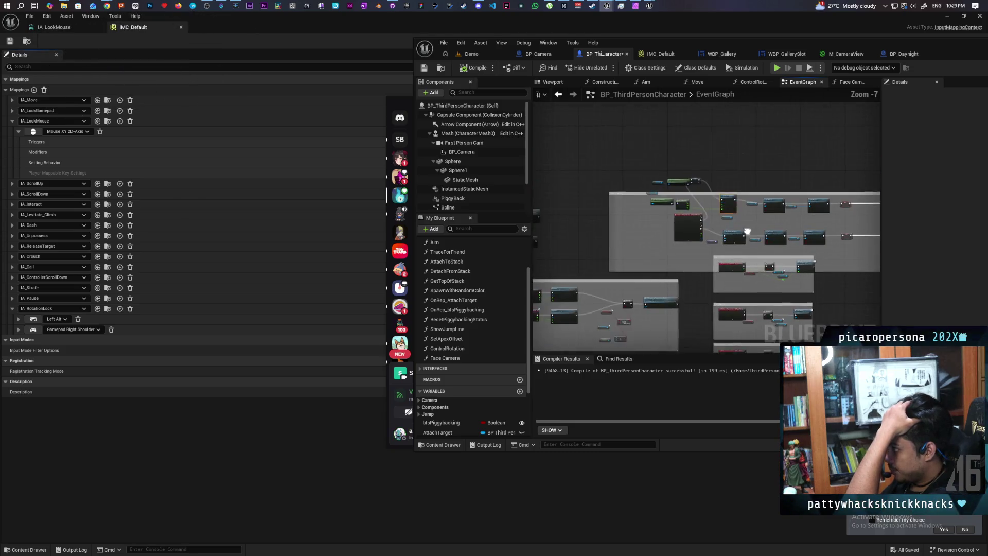
scroll(816, 194, up, 3)
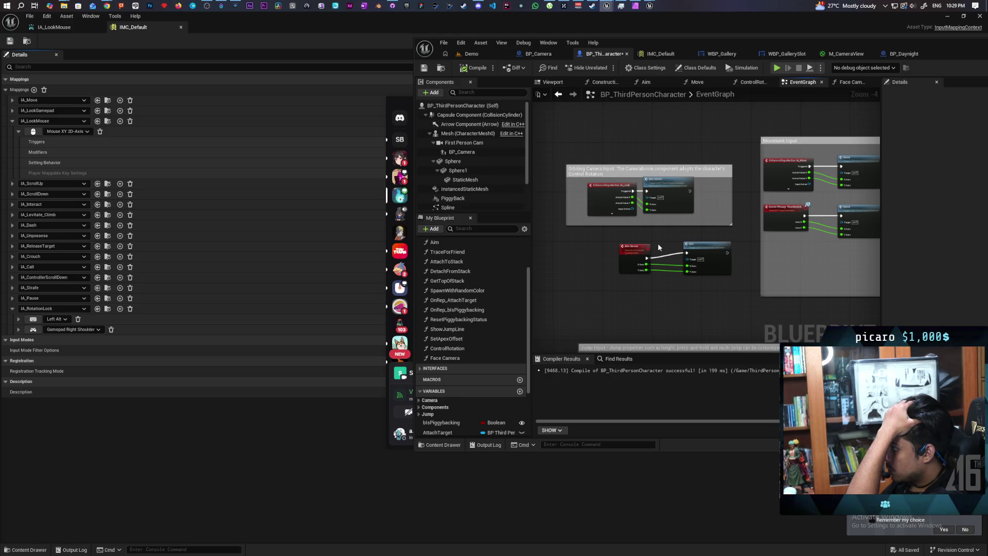
scroll(657, 243, up, 2)
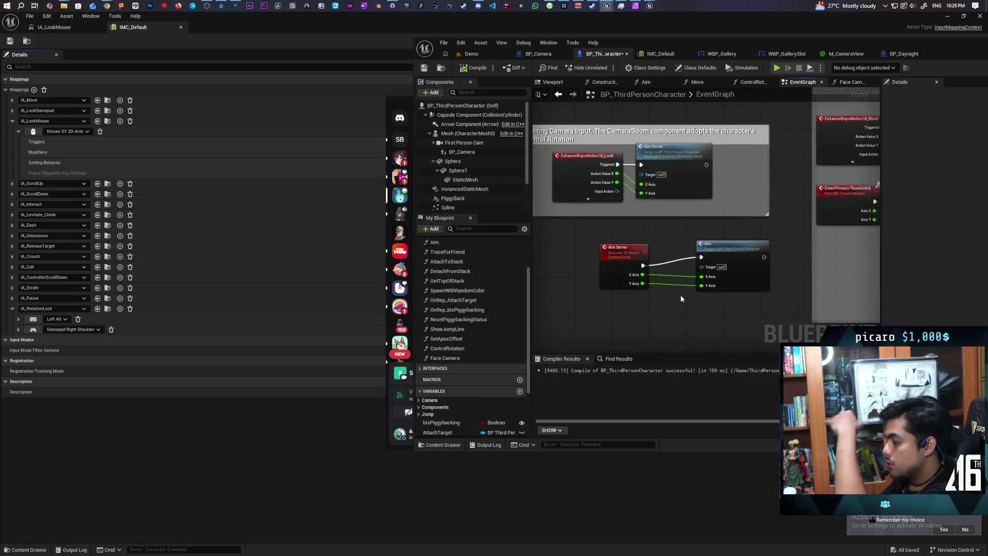
In the Aim function, disconnect Is Aiming with Cam from the Branch condition, then return to Demo
double_click(721, 258)
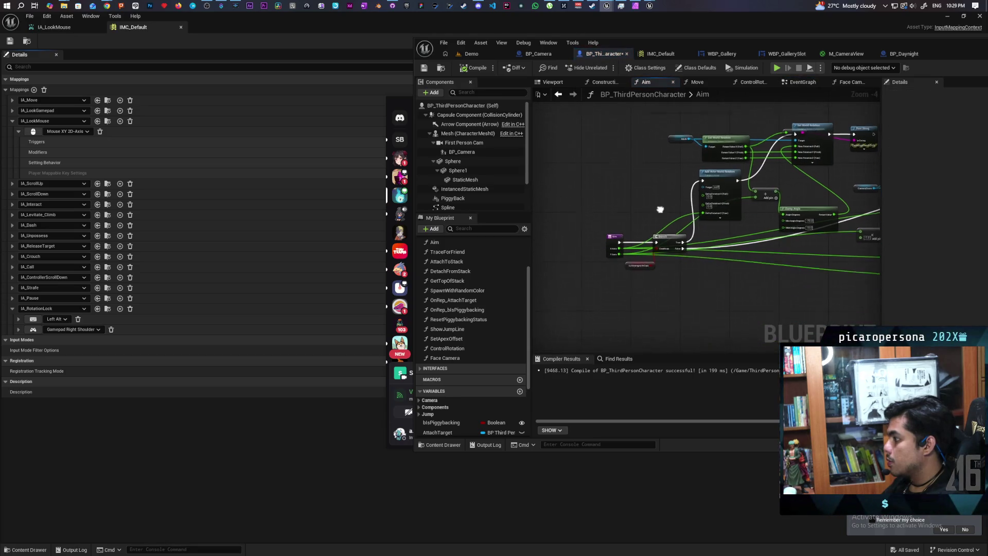
drag(678, 273, 667, 282)
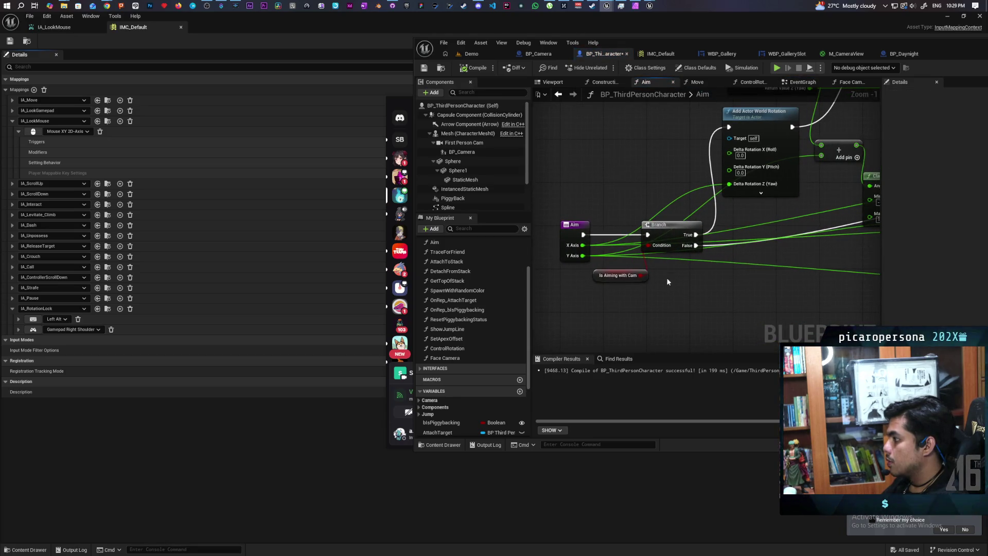
alt+click(646, 261)
click(471, 53)
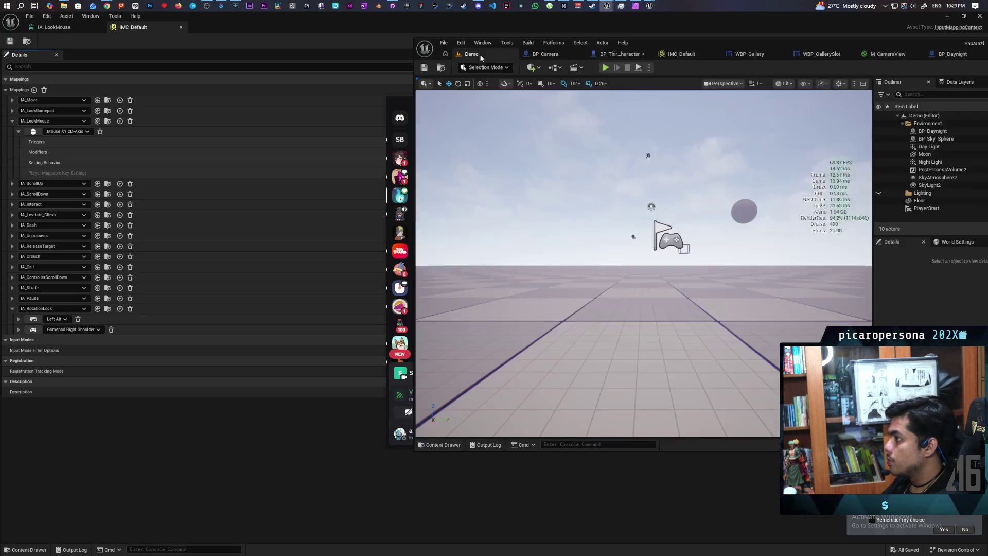
Run a multiplayer PIE test of Demo, stop it, and go back to the character Blueprint
click(605, 69)
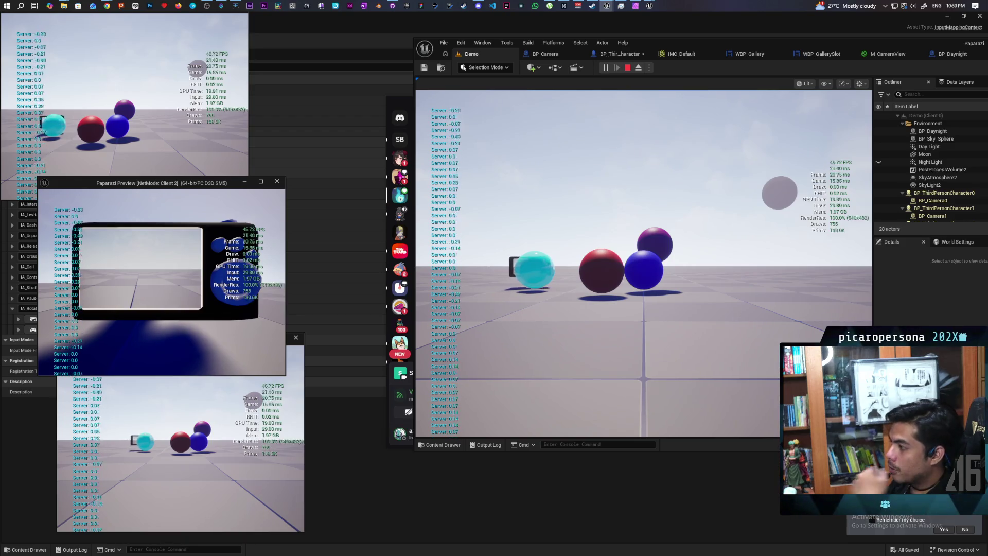
key(Escape)
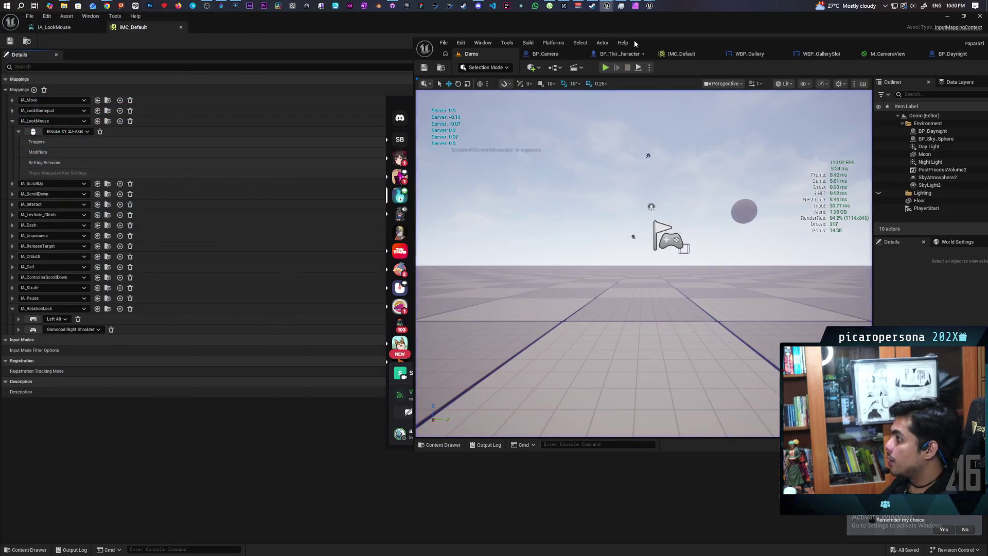
click(628, 52)
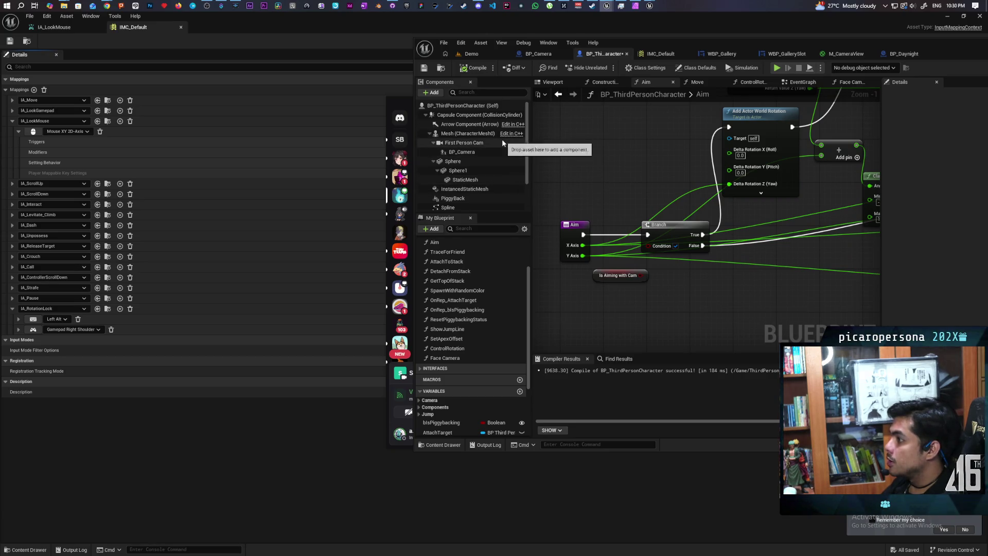
Select the Mesh (CharacterMesh0) component, filter Details for replication settings, and start another multiplayer test
click(476, 133)
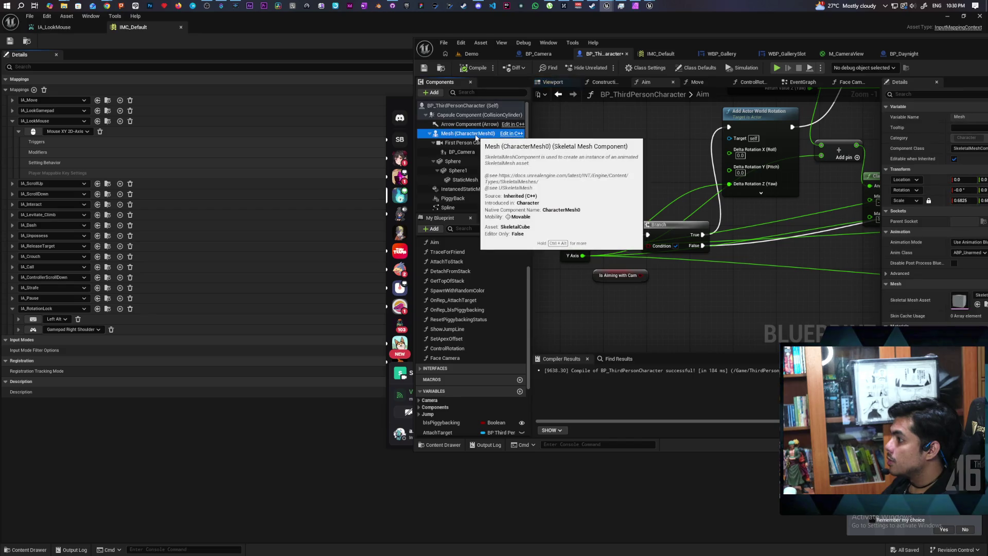
mouse_move(946, 48)
mouse_down()
mouse_move(749, 72)
mouse_move(756, 68)
mouse_up()
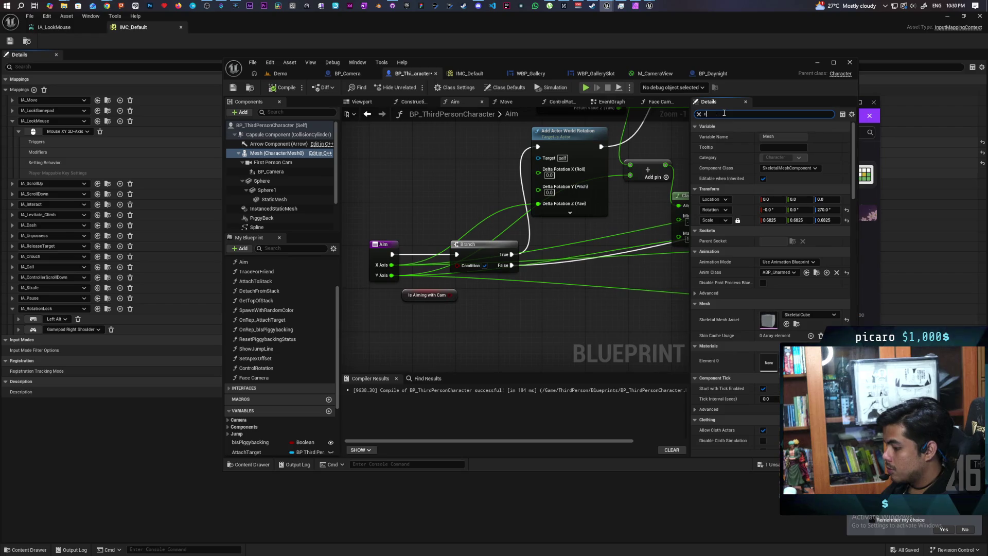
text(ep)
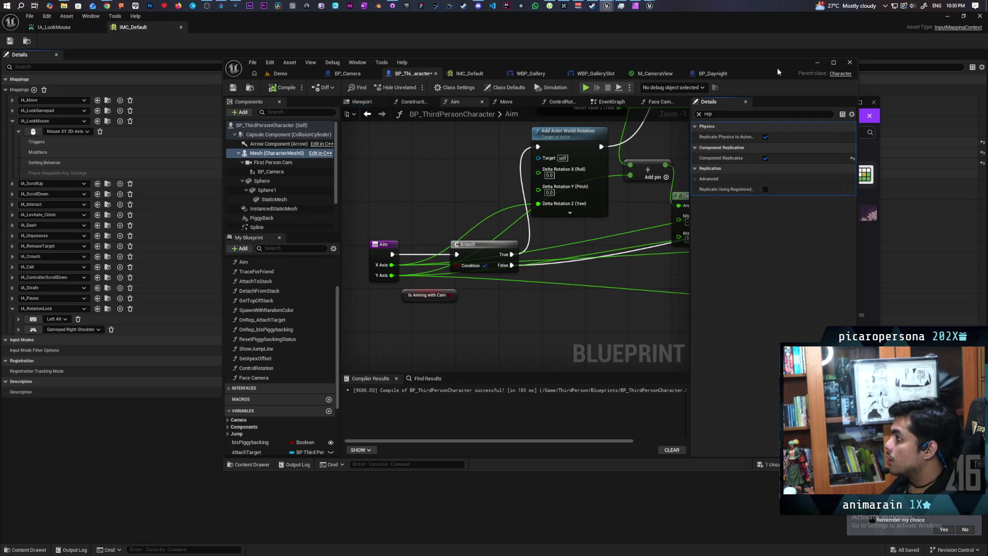
drag(777, 67, 912, 69)
click(415, 75)
click(548, 90)
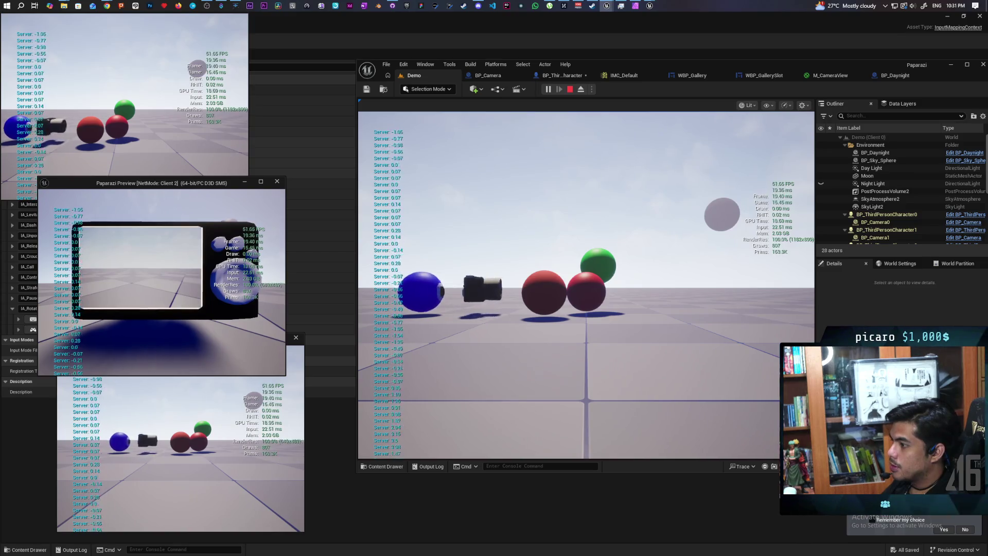
Stop the three-client play session with Esc
key(Escape)
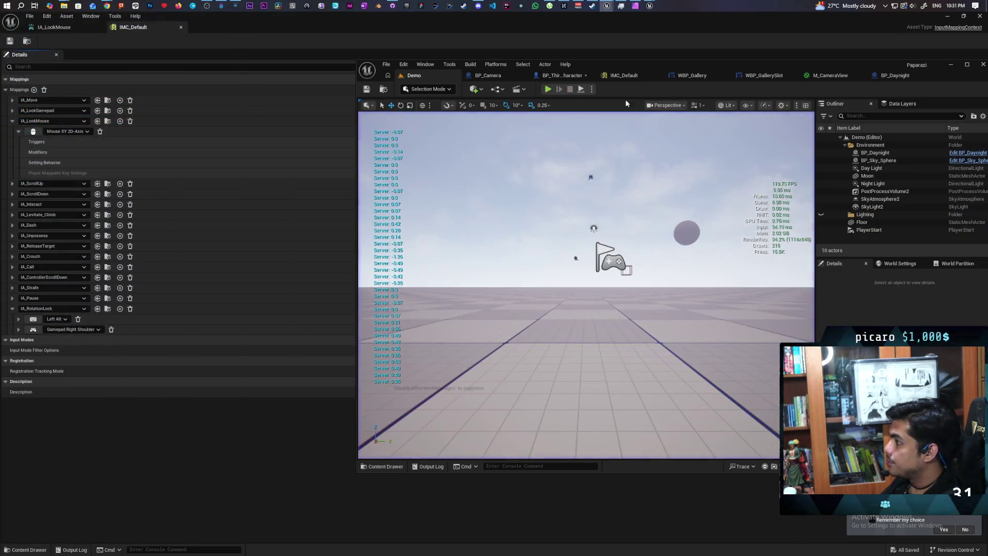
Back in the Aim graph, locate the Branch, Is Aiming with Cam and Add Actor World Rotation nodes
click(560, 75)
drag(626, 312, 581, 318)
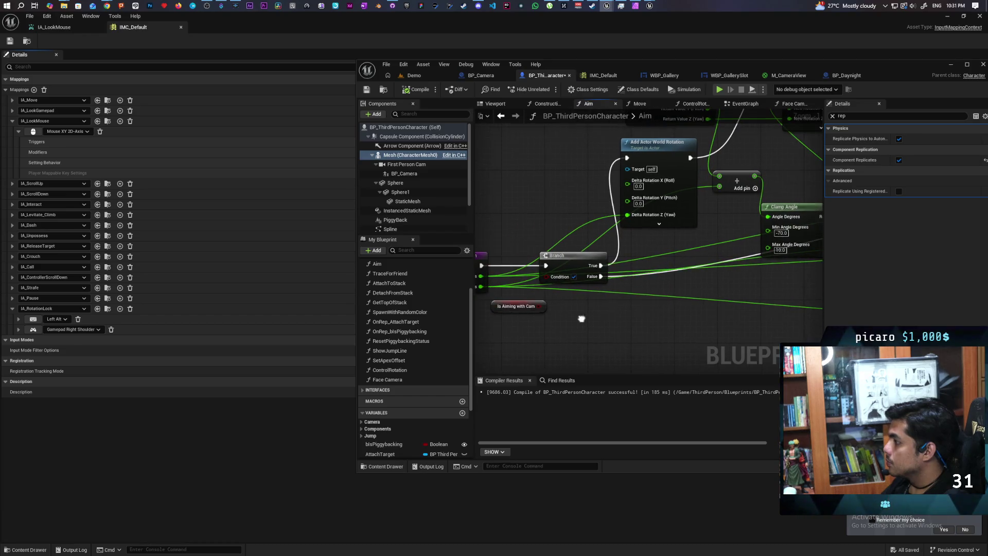
scroll(585, 287, down, 3)
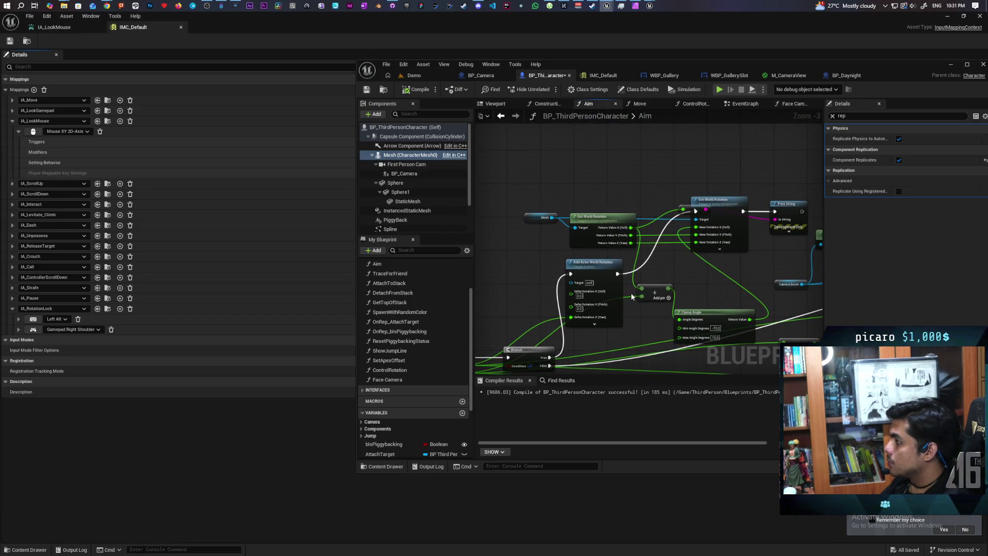
scroll(513, 283, up, 1)
mouse_move(541, 263)
mouse_down()
mouse_move(629, 324)
mouse_move(623, 299)
mouse_up()
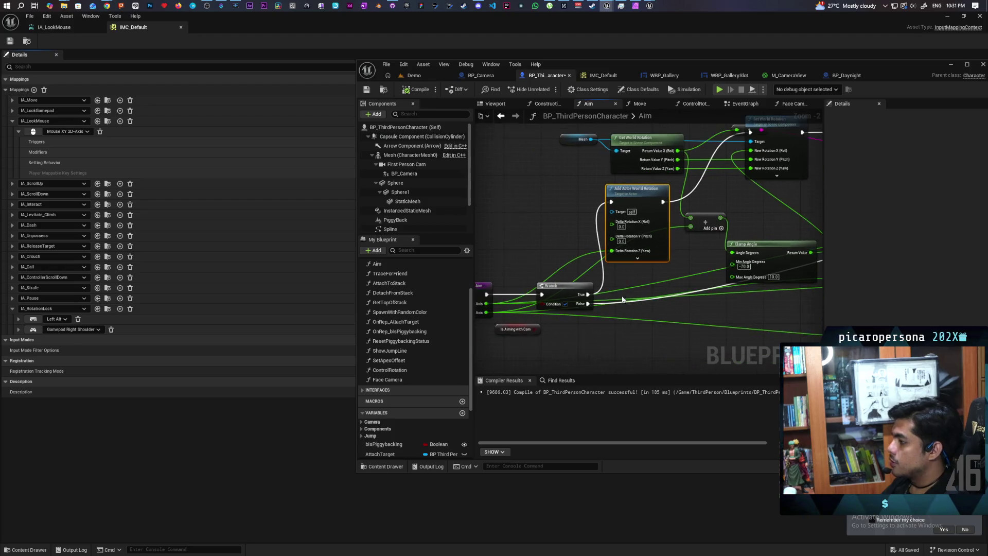
mouse_move(662, 271)
mouse_down()
mouse_move(602, 316)
mouse_move(627, 282)
mouse_move(649, 280)
mouse_move(515, 360)
mouse_move(647, 276)
mouse_up()
drag(736, 232, 651, 239)
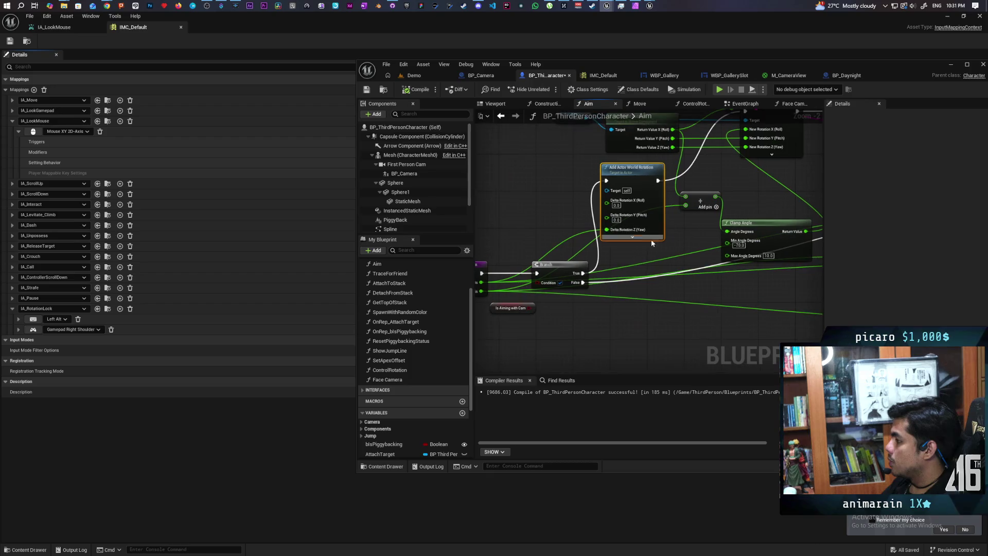
drag(617, 283, 568, 375)
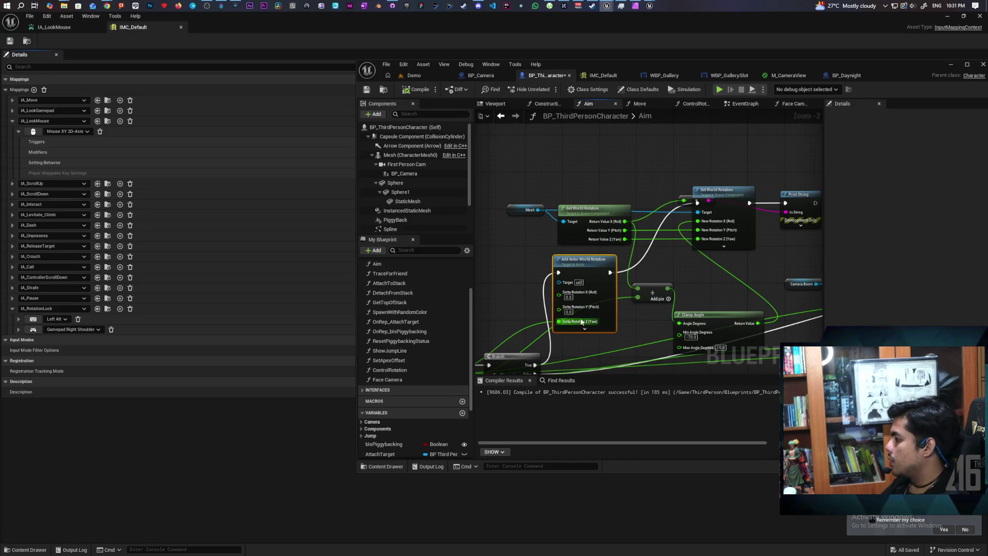
drag(596, 339, 621, 258)
scroll(628, 279, up, 3)
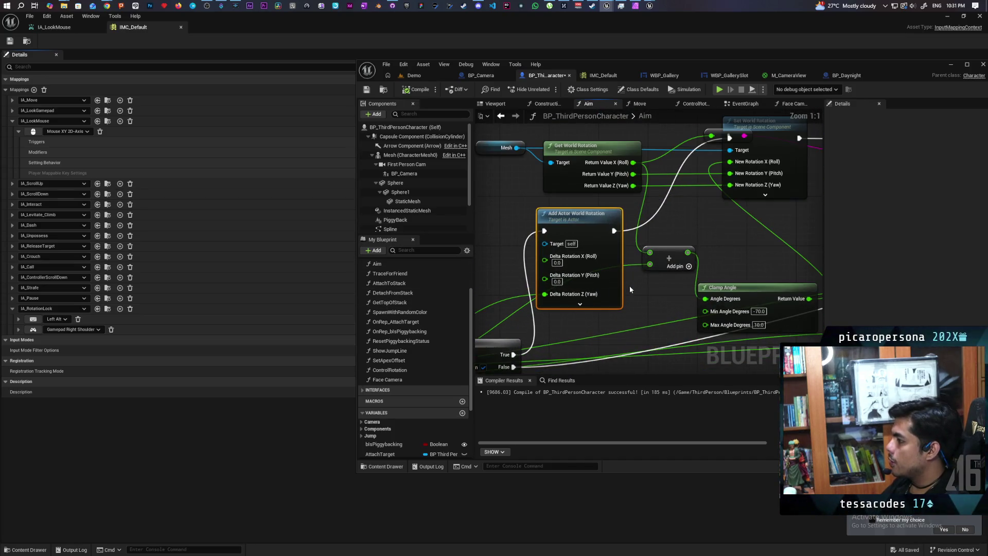
drag(656, 300, 657, 300)
drag(652, 215, 605, 273)
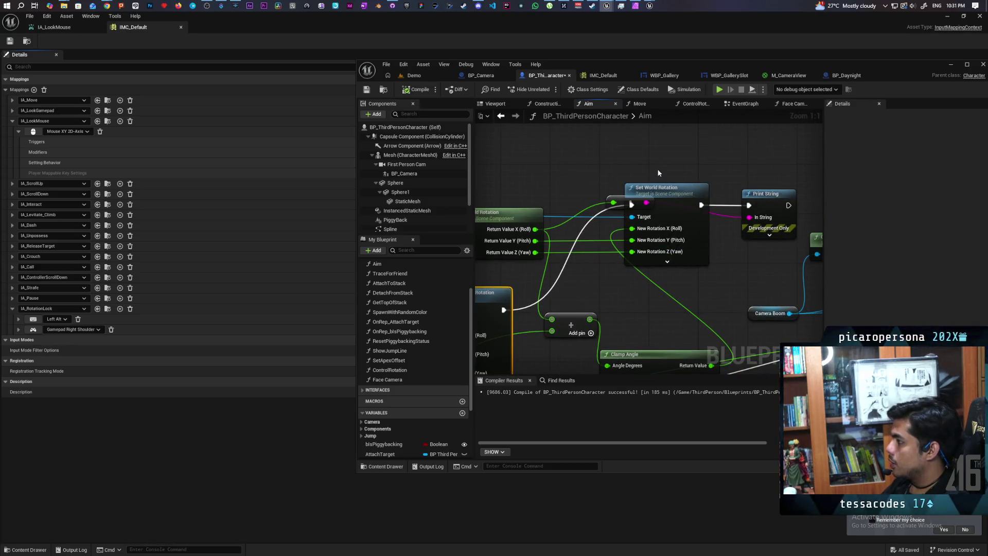
drag(685, 255, 829, 228)
Select the Mesh node and enable Replicate Using Registered SubObject List in Details
drag(526, 163, 543, 224)
drag(809, 163, 684, 182)
click(683, 182)
drag(622, 281, 771, 255)
click(563, 178)
drag(576, 230, 501, 266)
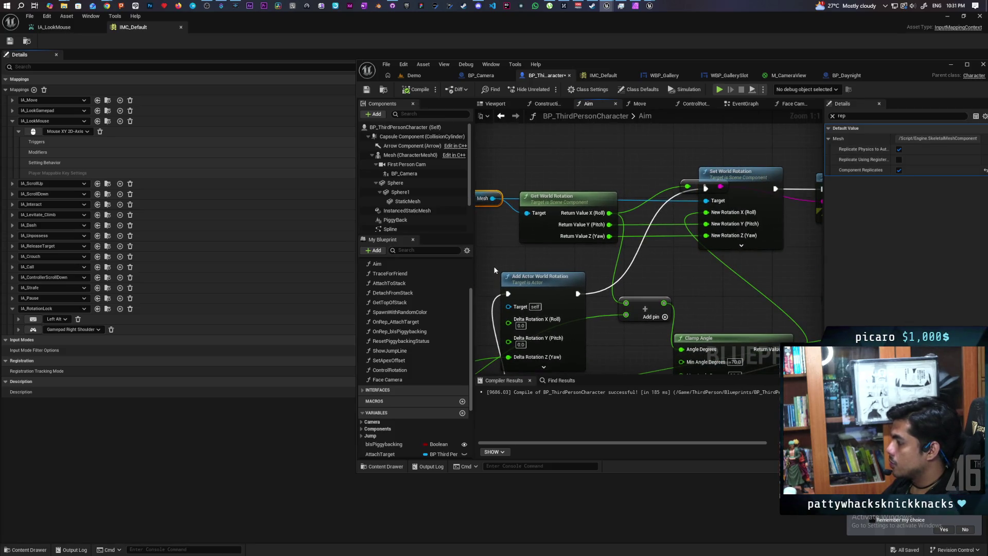
mouse_move(871, 162)
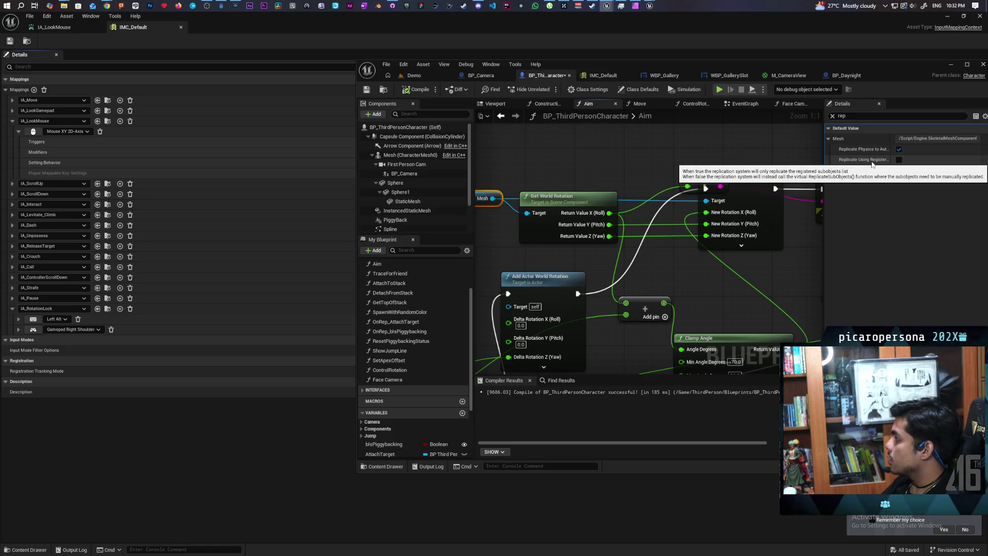
click(899, 160)
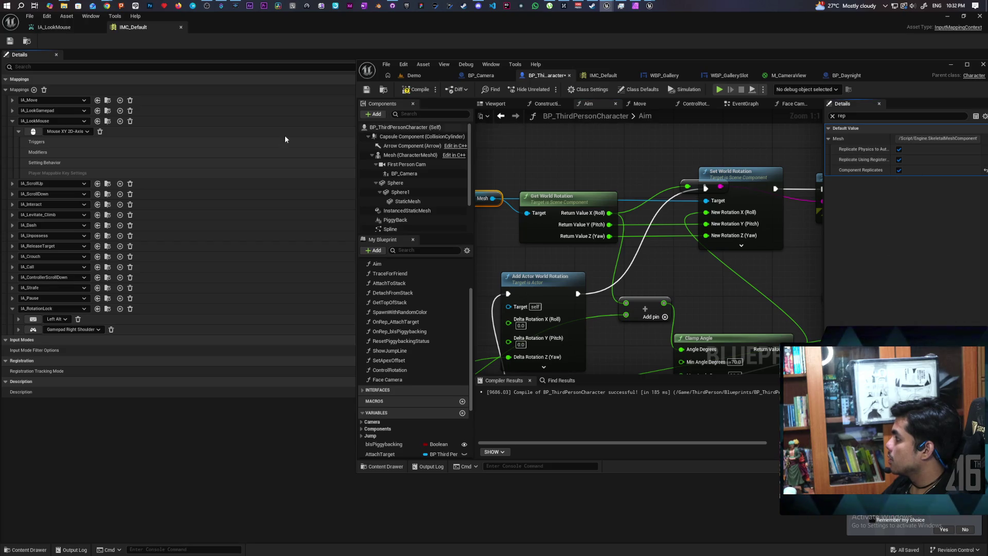
click(412, 75)
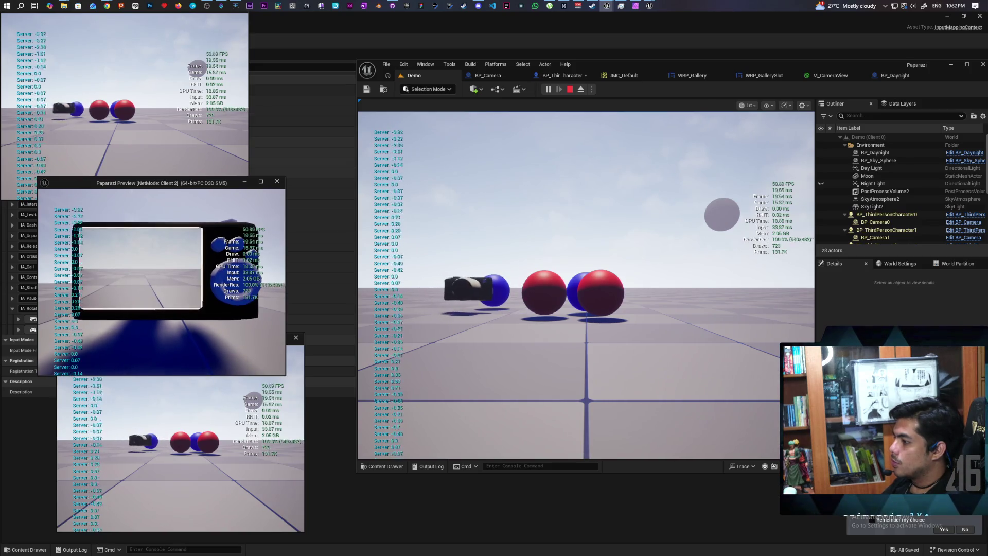
Stop the multiplayer session and return to the character Blueprint's Aim graph
key(Escape)
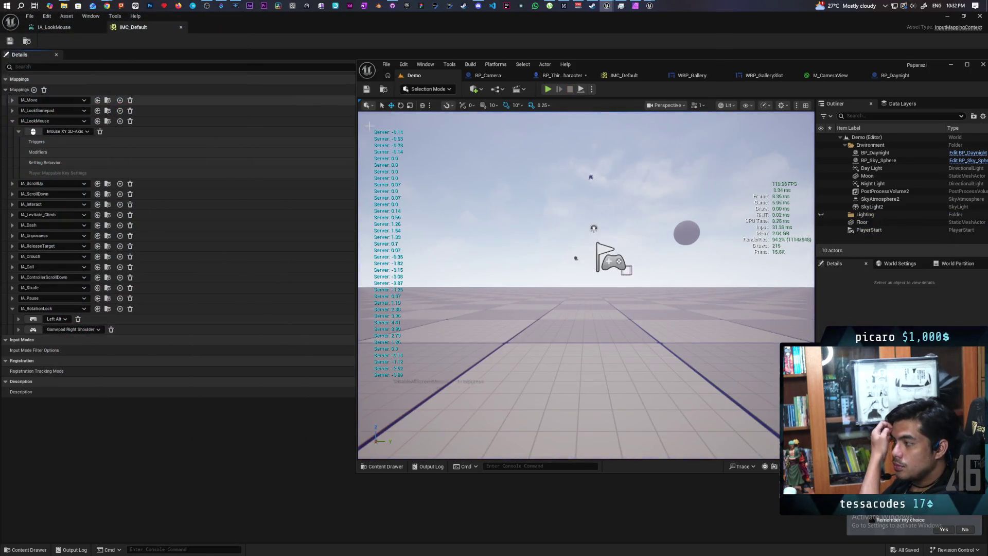
click(563, 76)
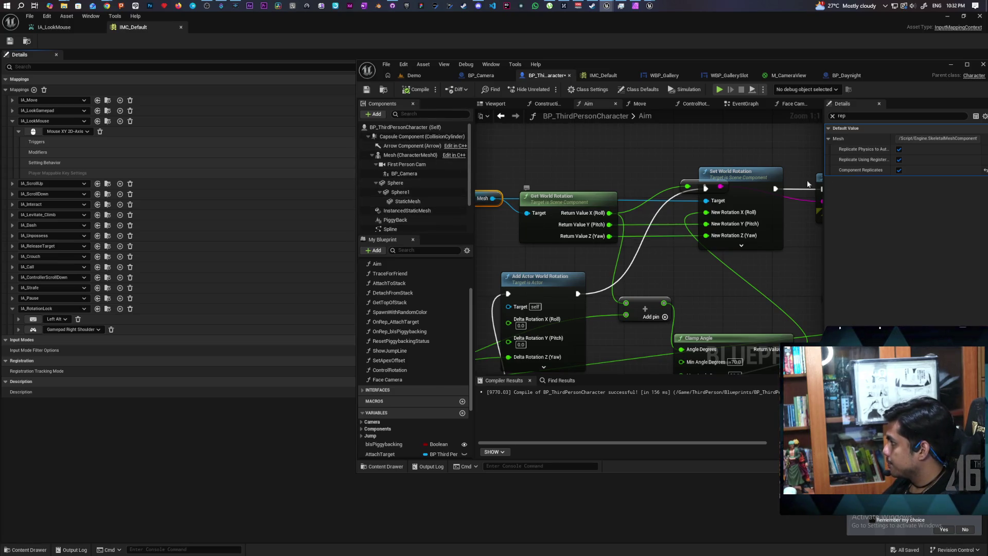
Uncheck Component Replicates and Replicate Using Registered SubObject List on Mesh, then save the Blueprint
mouse_move(871, 152)
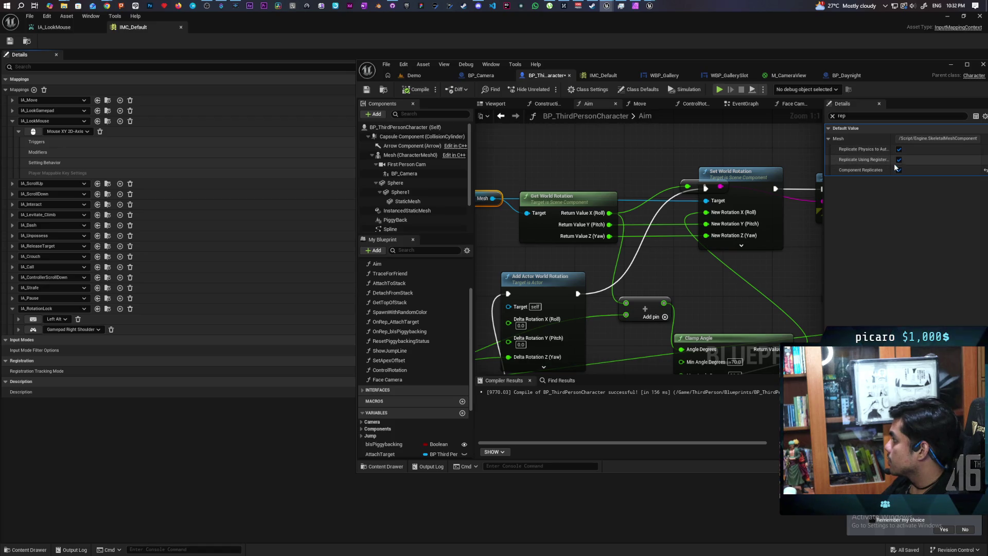
click(900, 161)
click(900, 170)
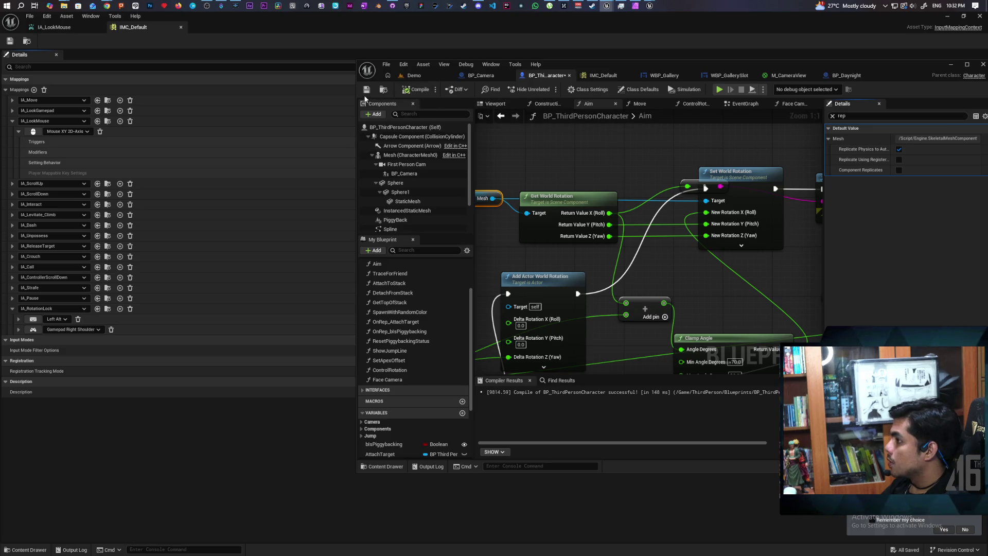
key(ctrl+s)
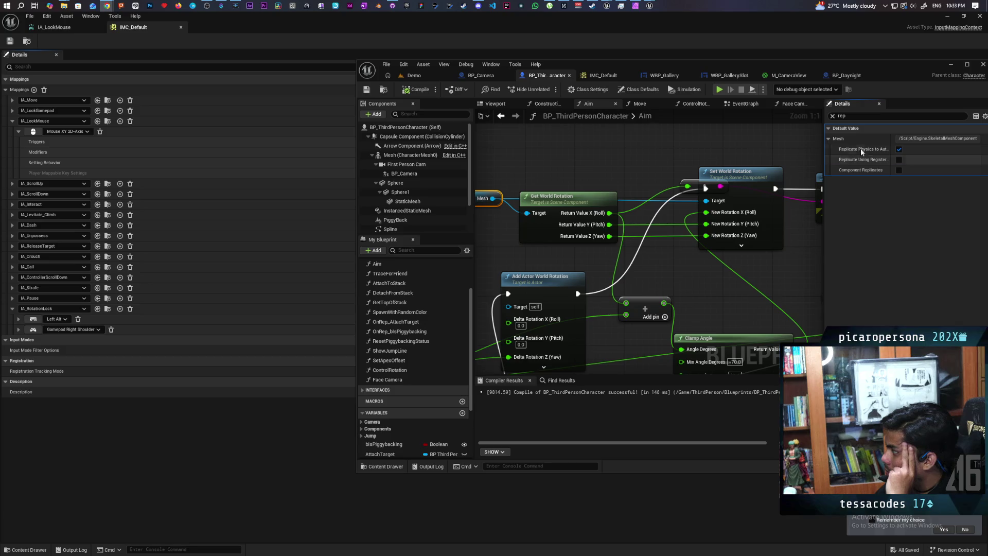
Review the Mesh, Get World Rotation and Print String nodes in the Aim graph, then return to Demo
scroll(576, 161, down, 1)
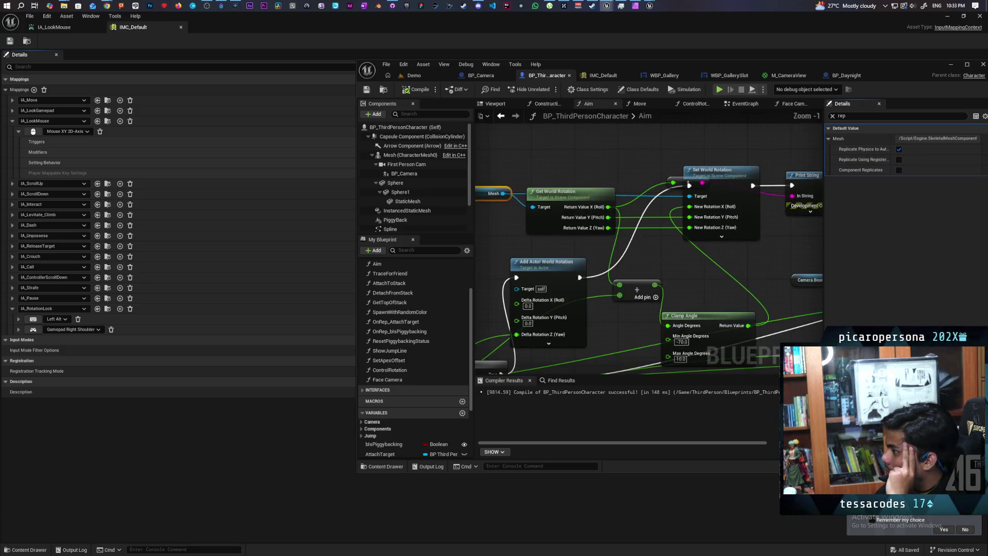
mouse_move(548, 225)
mouse_down()
mouse_move(624, 155)
mouse_move(552, 250)
mouse_up()
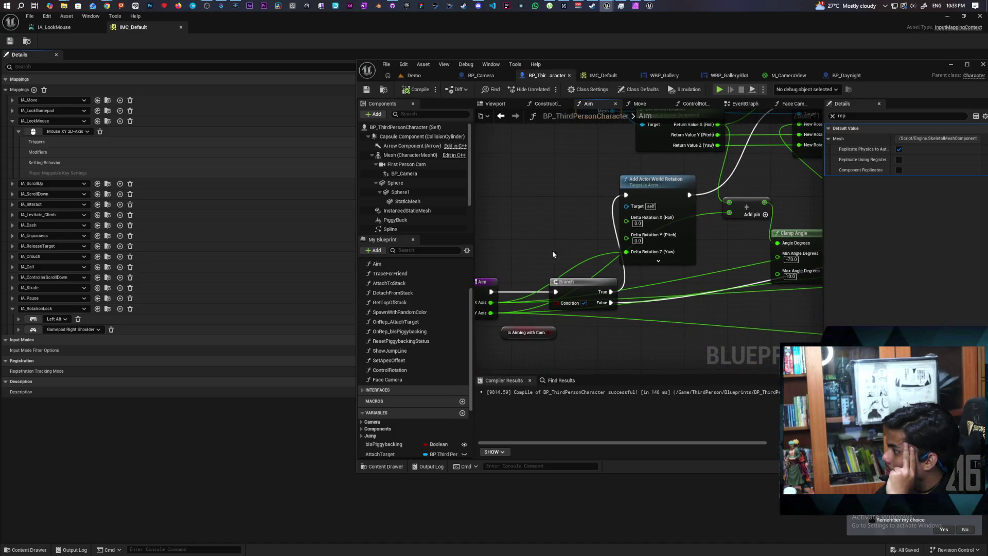
drag(728, 266, 662, 297)
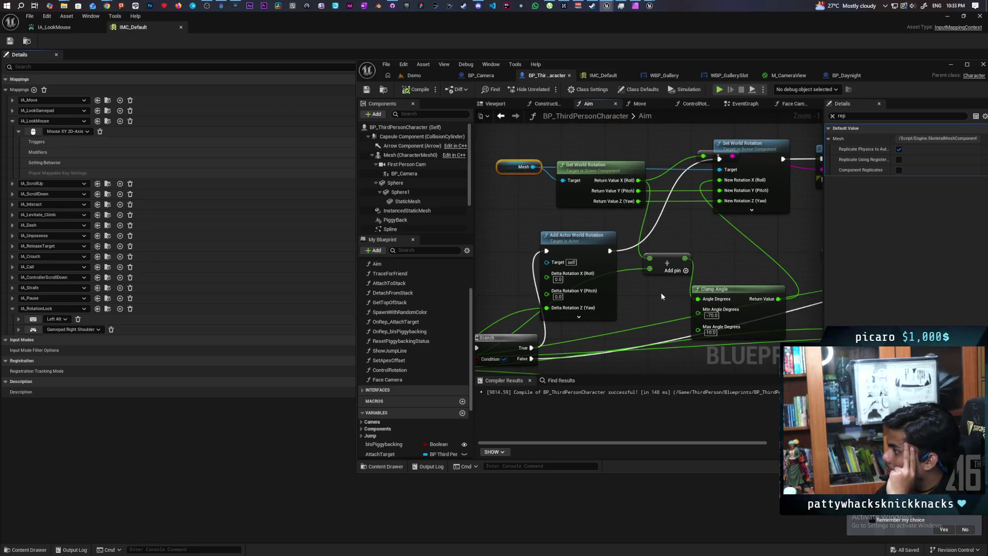
click(664, 260)
drag(590, 144, 588, 211)
drag(571, 146, 610, 139)
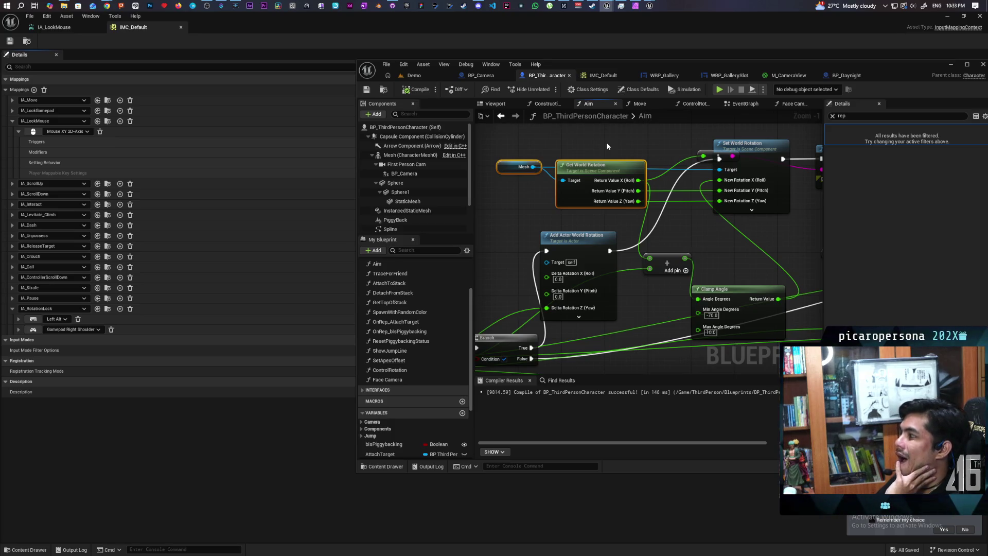
mouse_move(694, 232)
mouse_down()
mouse_move(640, 233)
mouse_move(662, 181)
mouse_move(761, 191)
mouse_move(652, 246)
mouse_move(572, 257)
mouse_move(494, 221)
mouse_move(641, 239)
mouse_up()
click(414, 75)
Run a three-client multiplayer test of Demo and stop it
click(548, 89)
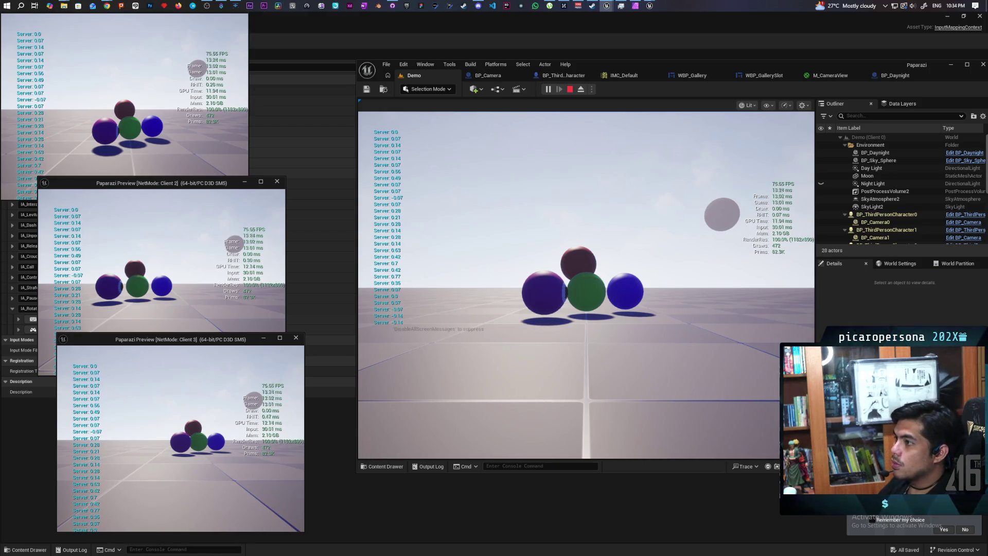
key(Escape)
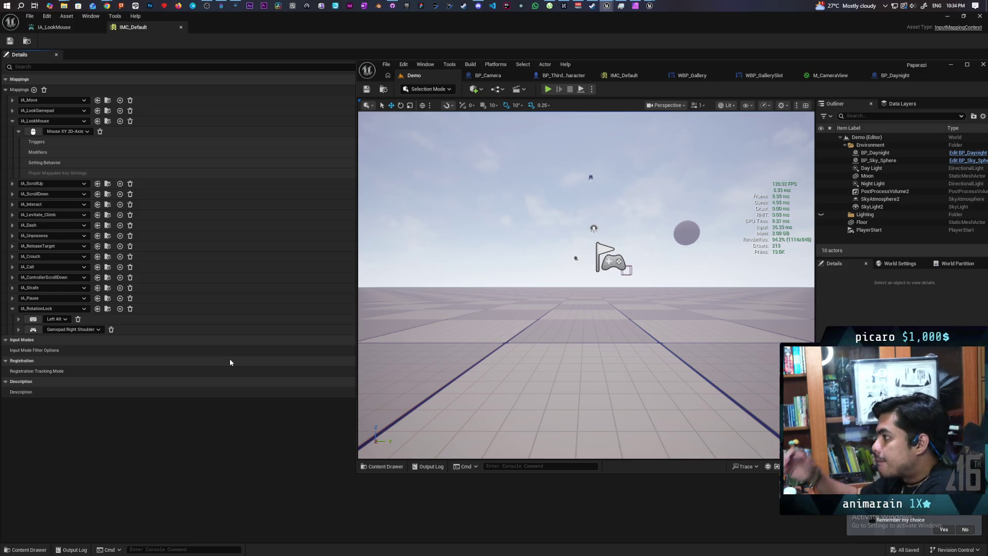
Return to the Aim graph and bring the Aim event and Branch nodes into view
click(491, 75)
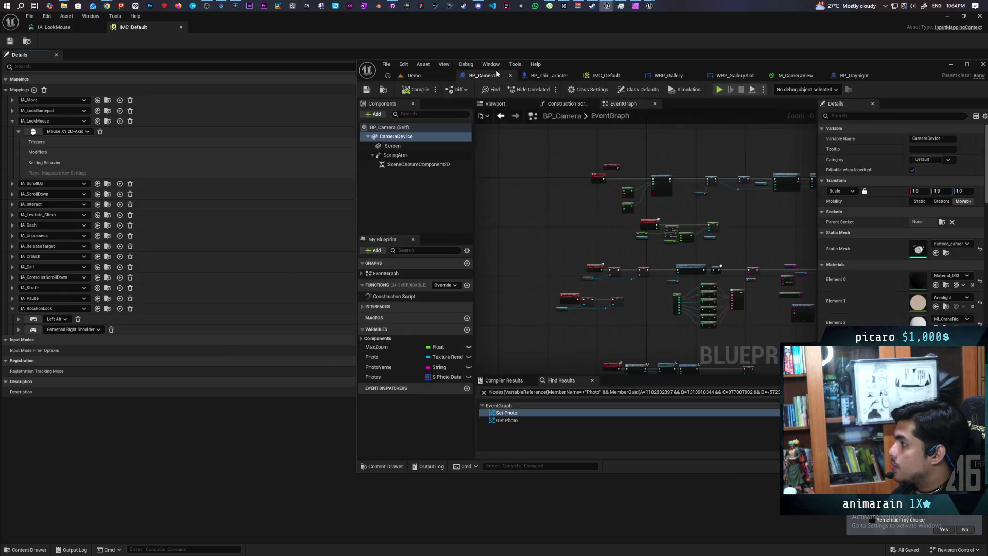
click(552, 77)
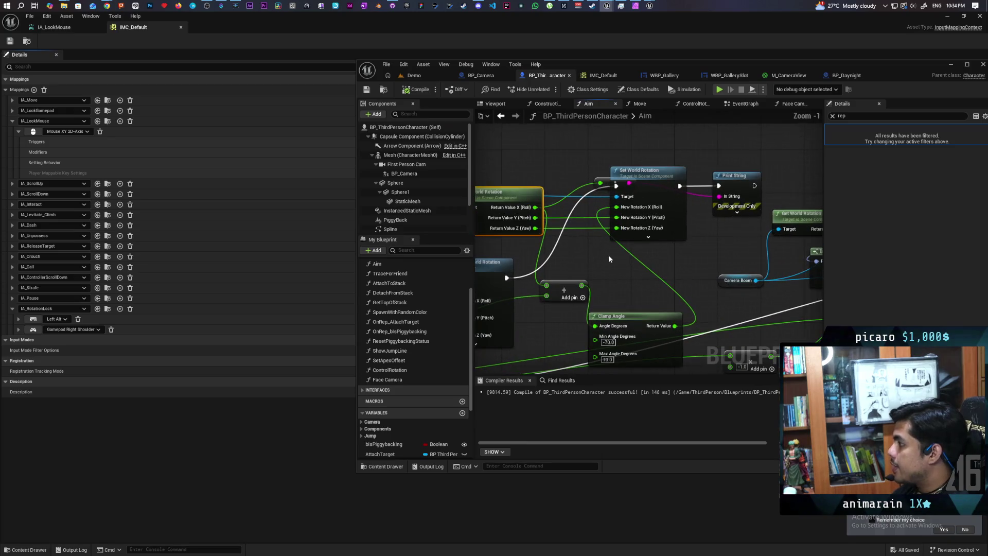
click(641, 172)
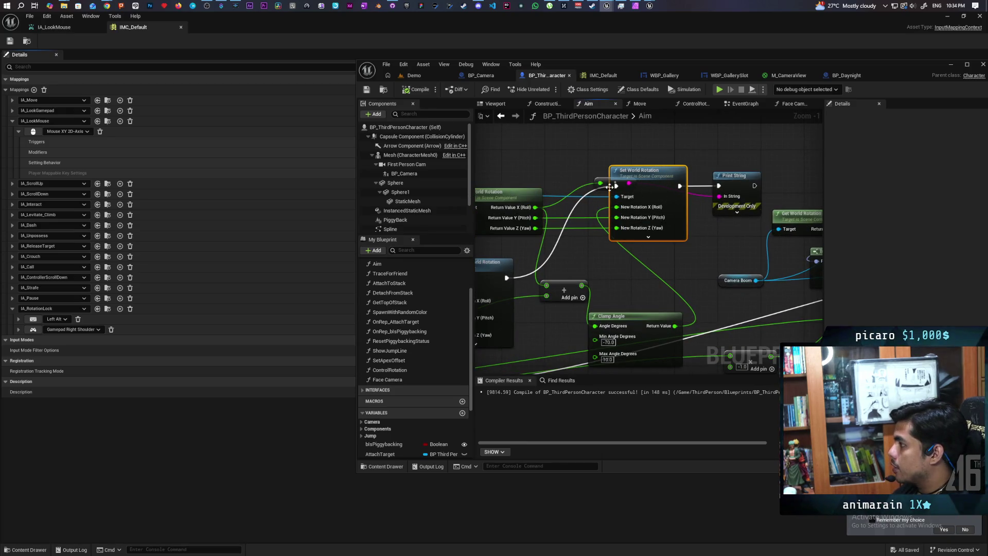
mouse_move(579, 261)
mouse_down()
mouse_move(682, 182)
mouse_move(645, 268)
mouse_move(646, 283)
mouse_move(664, 283)
mouse_move(657, 256)
mouse_move(632, 253)
mouse_up()
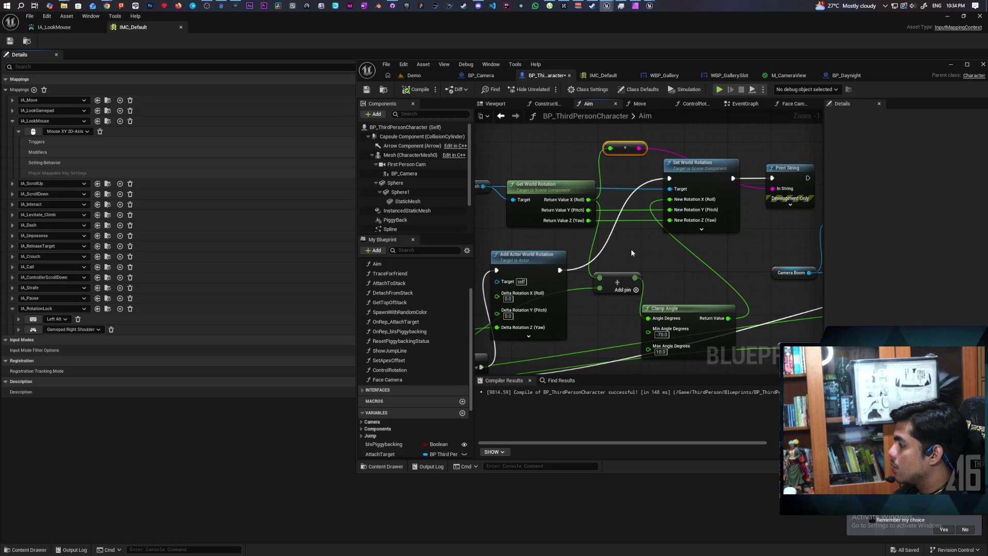
scroll(639, 233, down, 1)
mouse_move(522, 203)
mouse_down()
mouse_move(691, 273)
mouse_move(704, 297)
mouse_move(659, 276)
mouse_up()
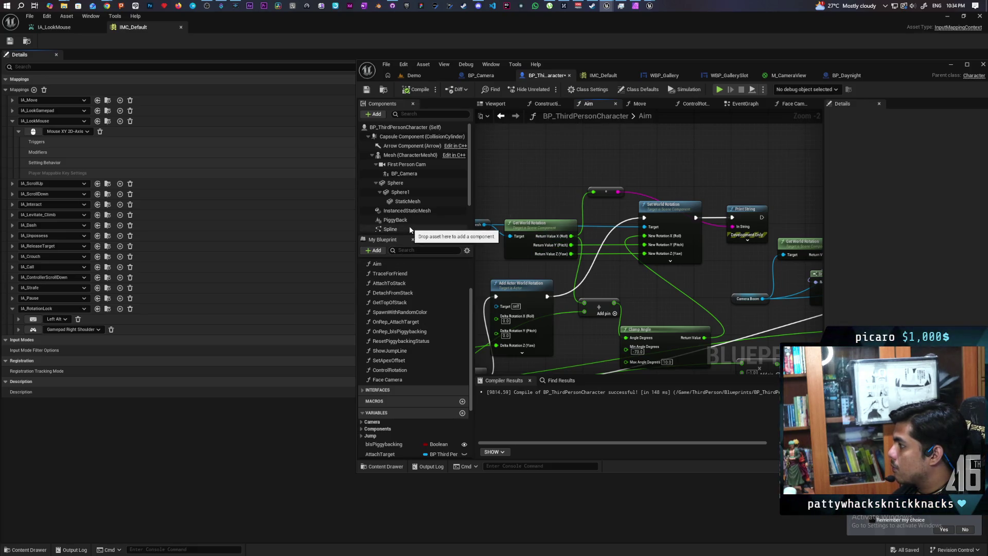
mouse_move(505, 257)
mouse_down()
mouse_move(638, 233)
mouse_move(666, 161)
mouse_move(787, 156)
mouse_up()
Add a Switch Has Authority node and wire it between the Aim event and the Branch
right_click(534, 260)
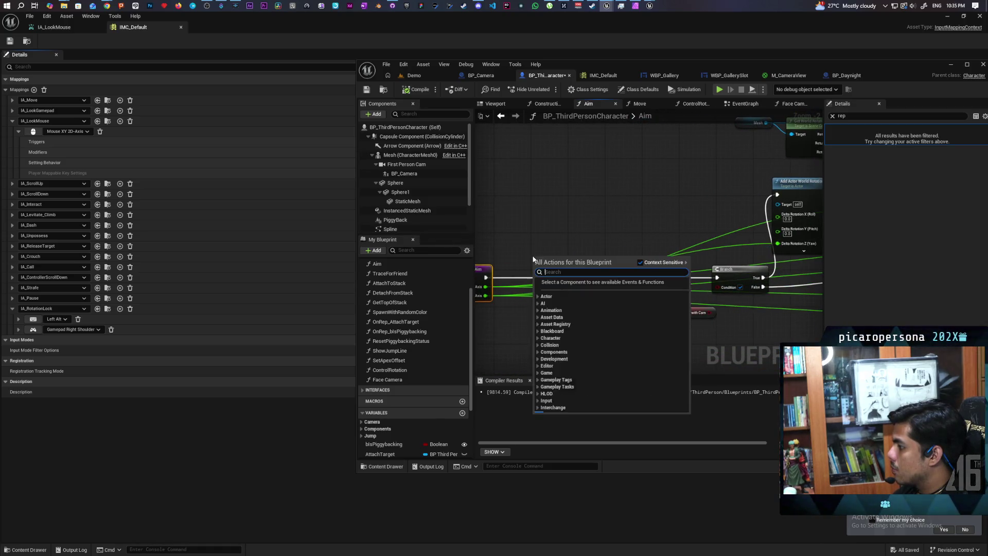
text(has author)
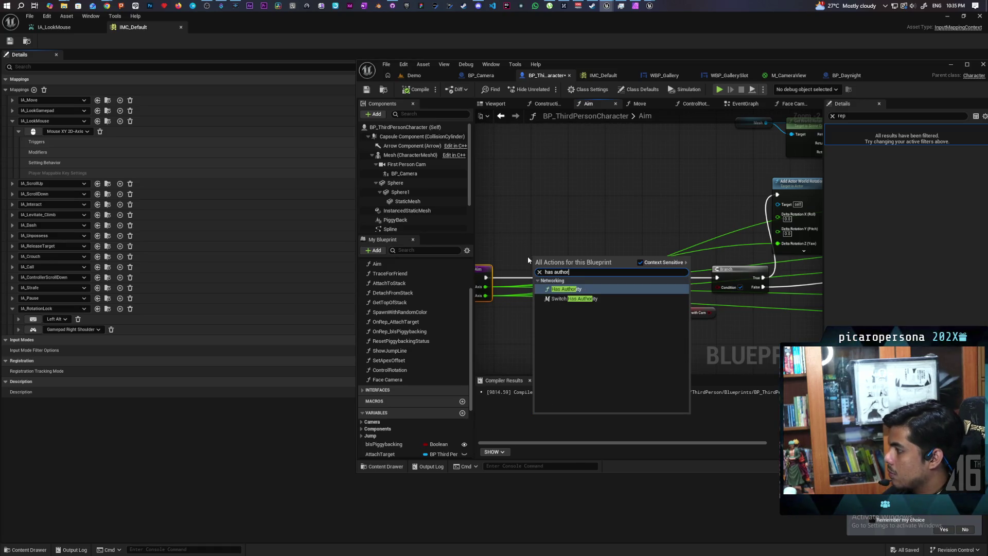
key(Down)
key(Return)
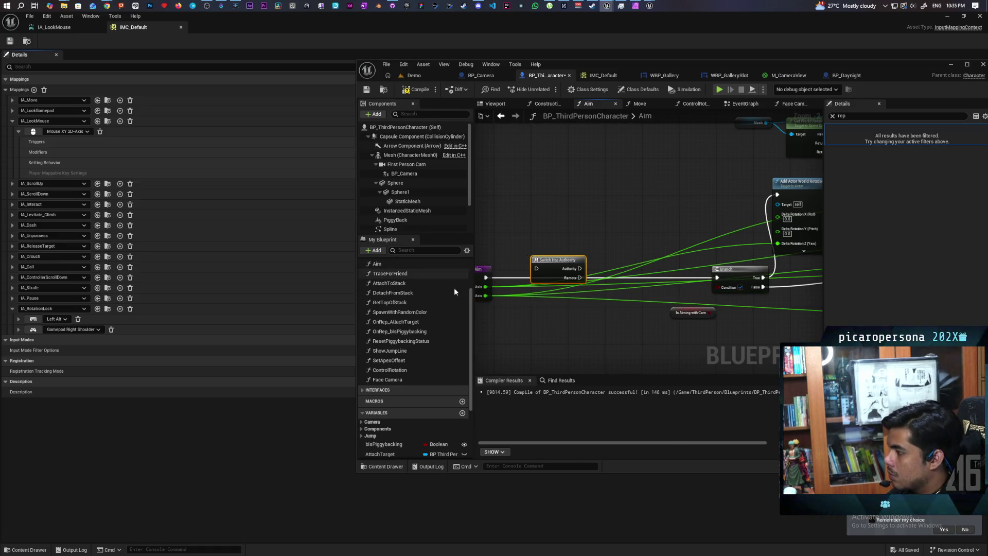
drag(486, 277, 580, 267)
drag(484, 278, 538, 269)
Test the Authority-gated Aim in multiplayer PIE, stop it, and revisit the Authority output in Aim
key(alt+p)
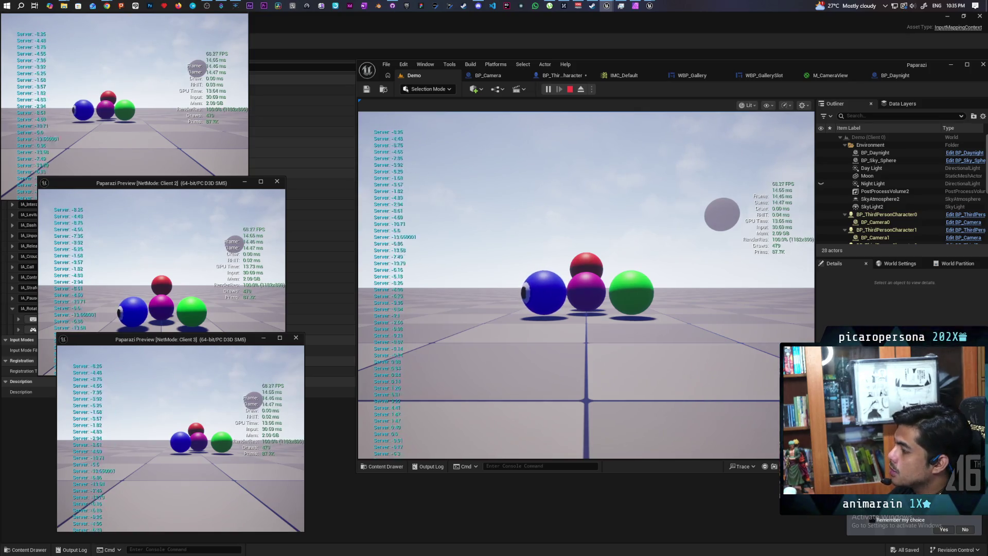
key(Escape)
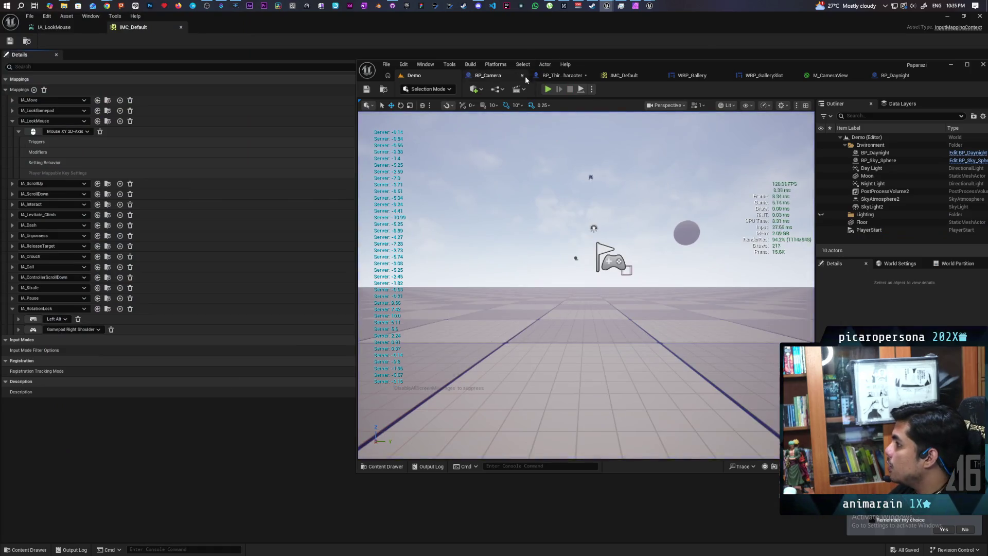
click(561, 75)
drag(581, 277, 718, 276)
click(590, 283)
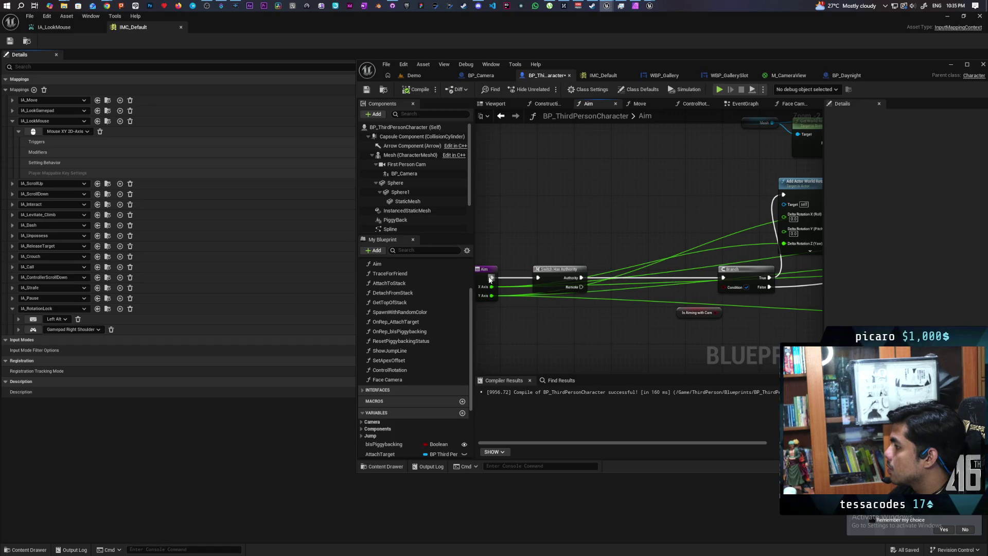
Delete the Switch Has Authority node, then compare the Mesh, Capsule and character replication settings with the filter cleared
click(566, 278)
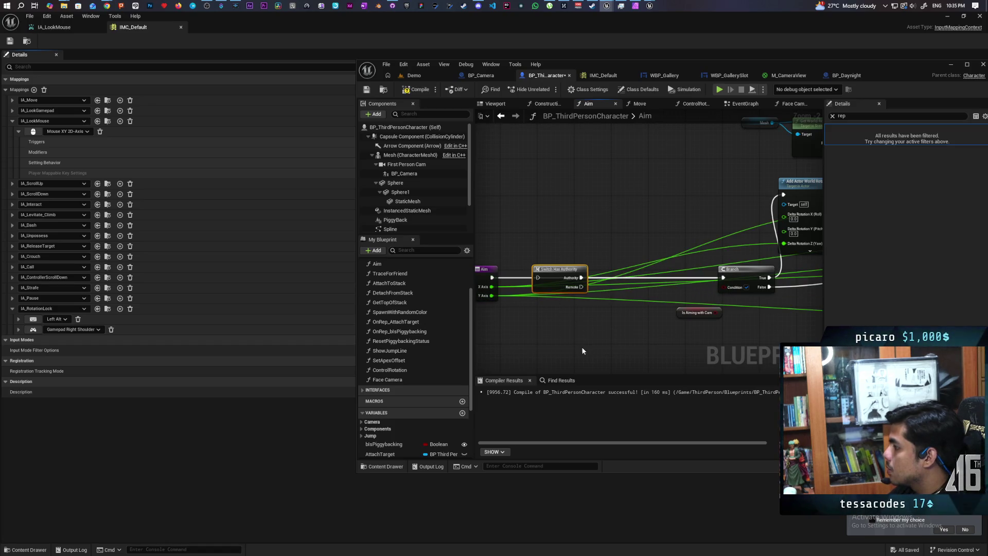
key(Delete)
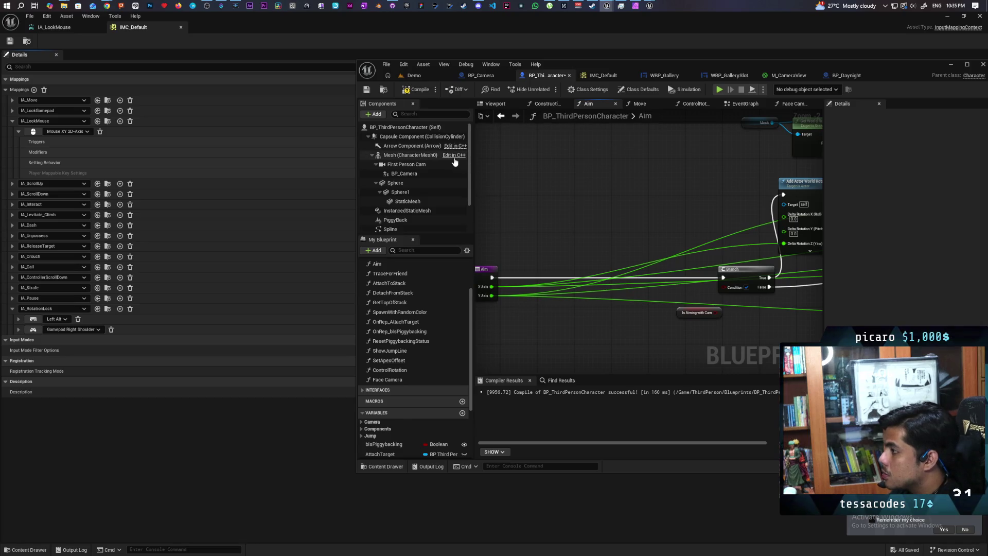
click(409, 155)
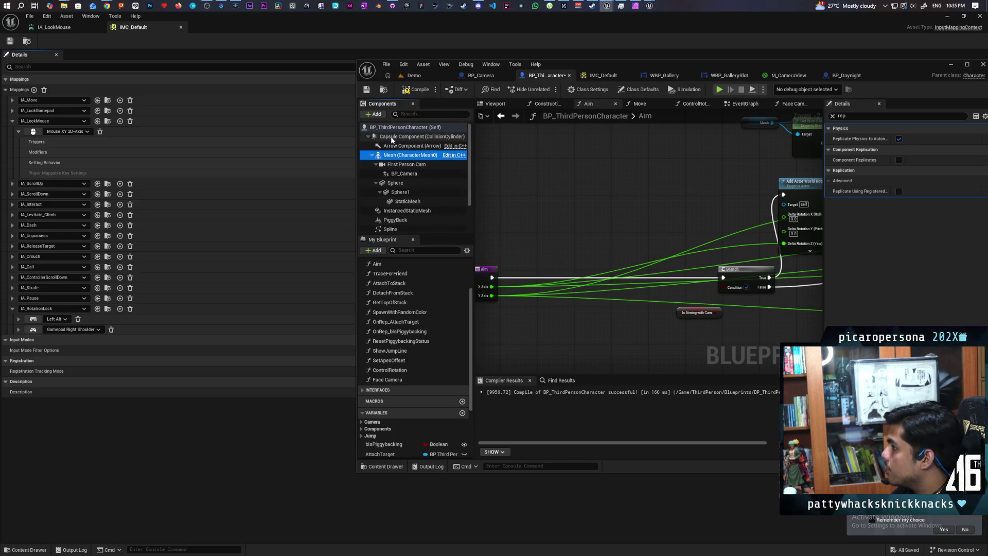
click(430, 137)
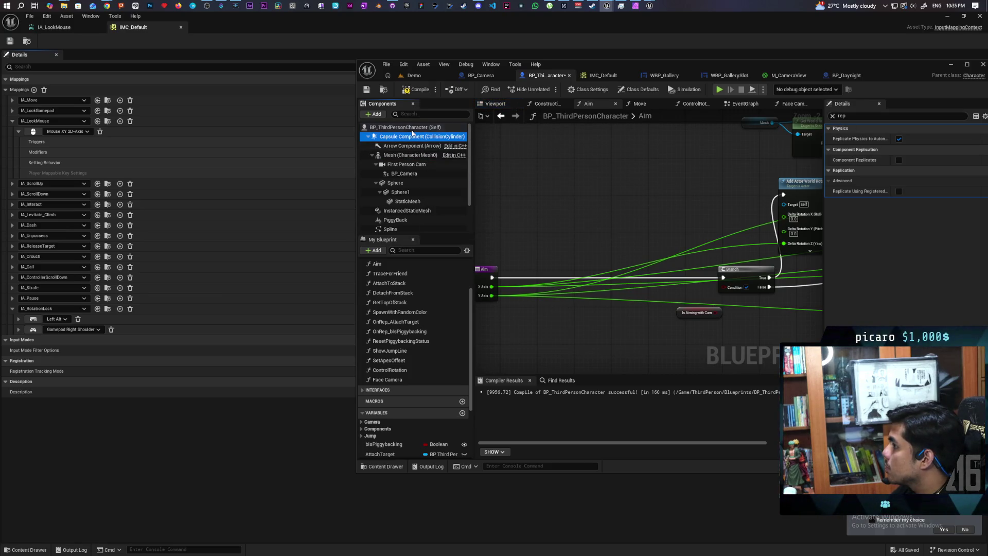
click(412, 129)
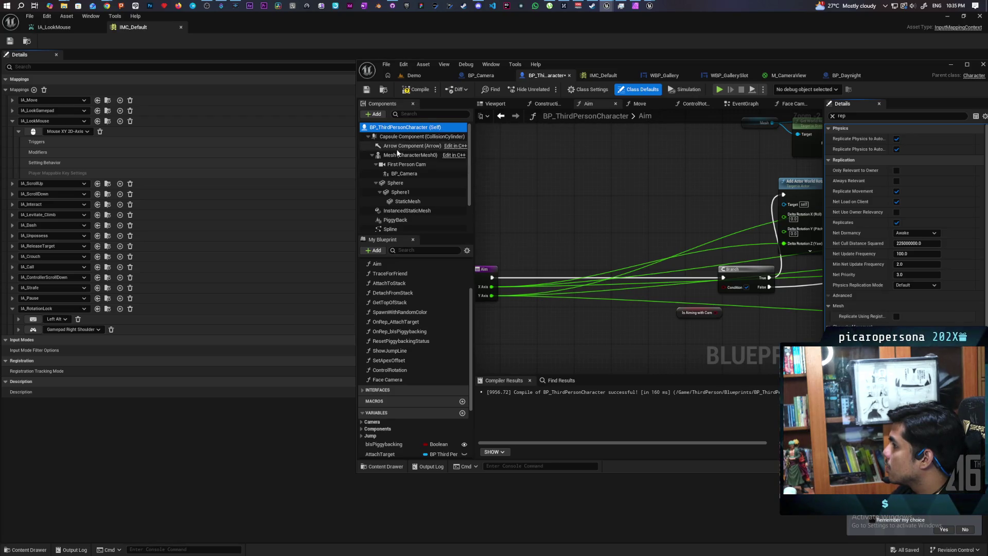
click(407, 155)
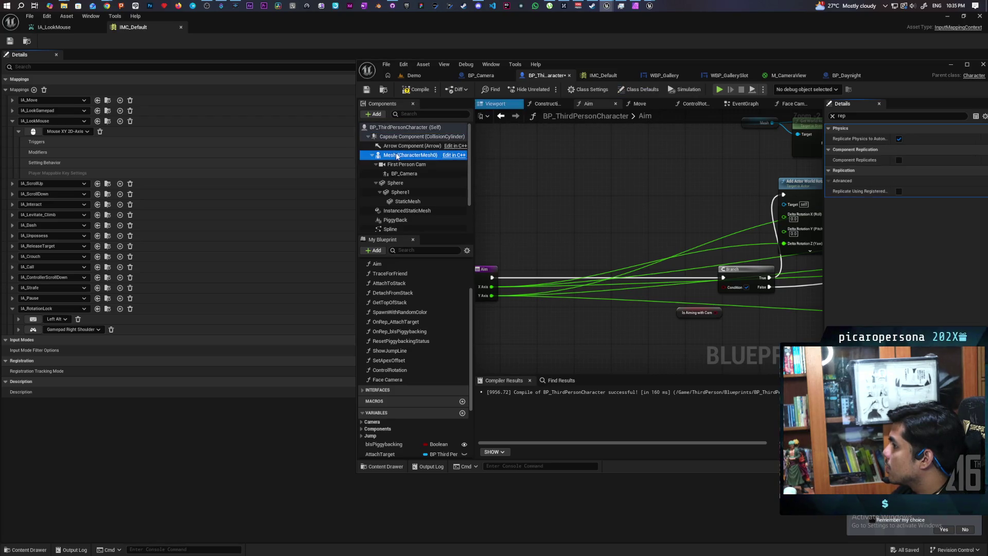
click(833, 116)
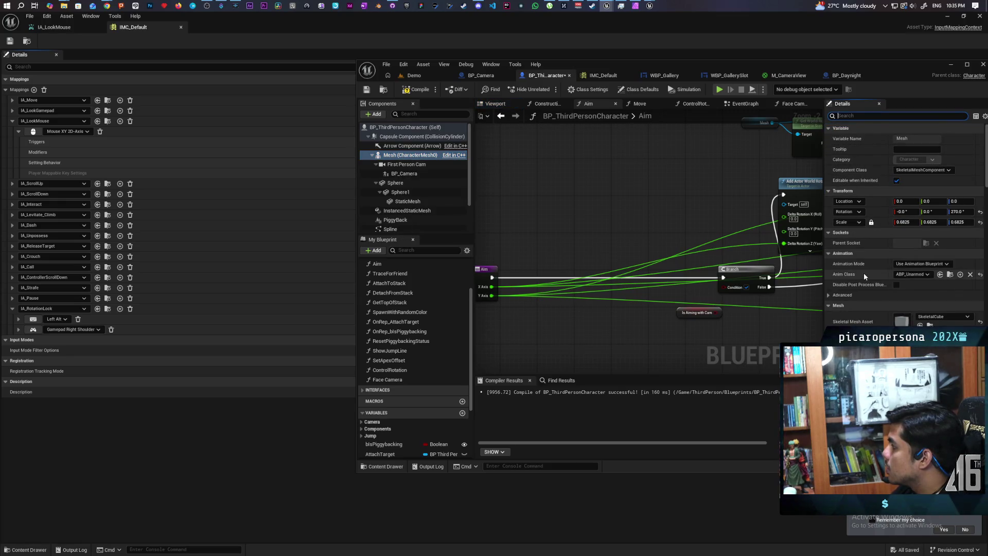